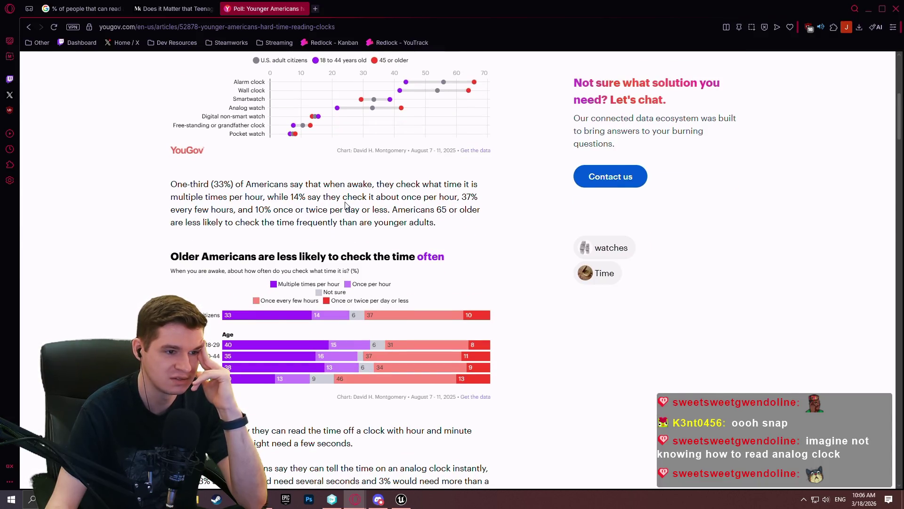
pyautogui.scroll(-4, 327, 256)
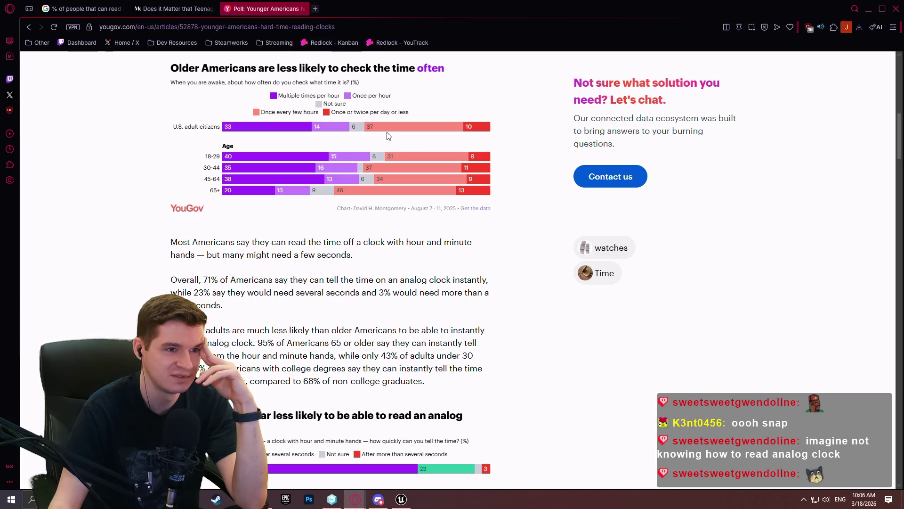
# Step: Scroll through the YouGov poll article on reading clocks
pyautogui.scroll(-4, 369, 160)
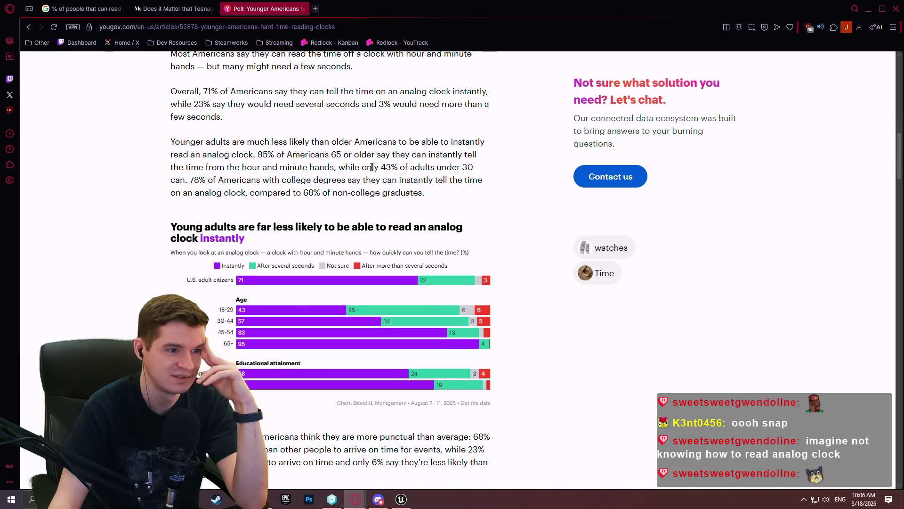
pyautogui.scroll(-2, 369, 164)
pyautogui.scroll(1, 330, 211)
pyautogui.rightClick(296, 256)
pyautogui.click(133, 265)
pyautogui.scroll(-1, 141, 245)
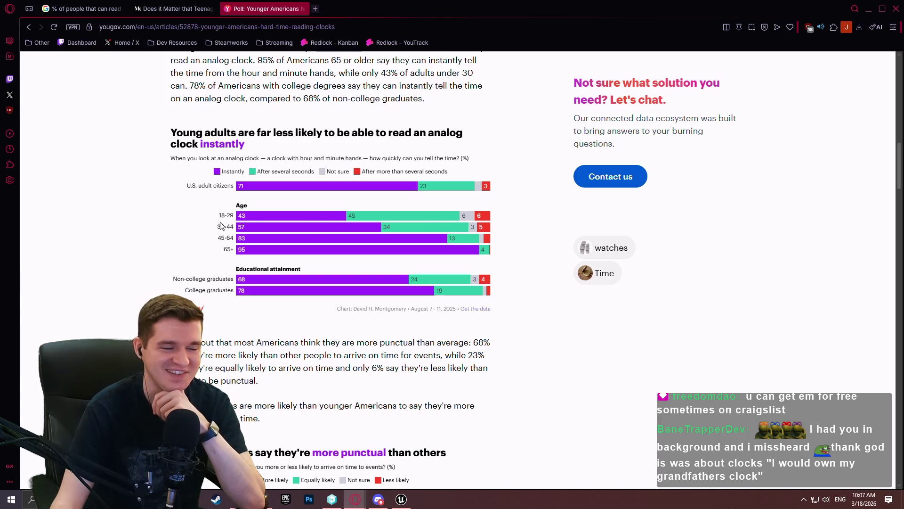
# Step: Read down to the show-up-early chart ending at parties, then close Opera
pyautogui.scroll(-1, 206, 299)
pyautogui.scroll(-3, 206, 300)
pyautogui.scroll(-3, 129, 234)
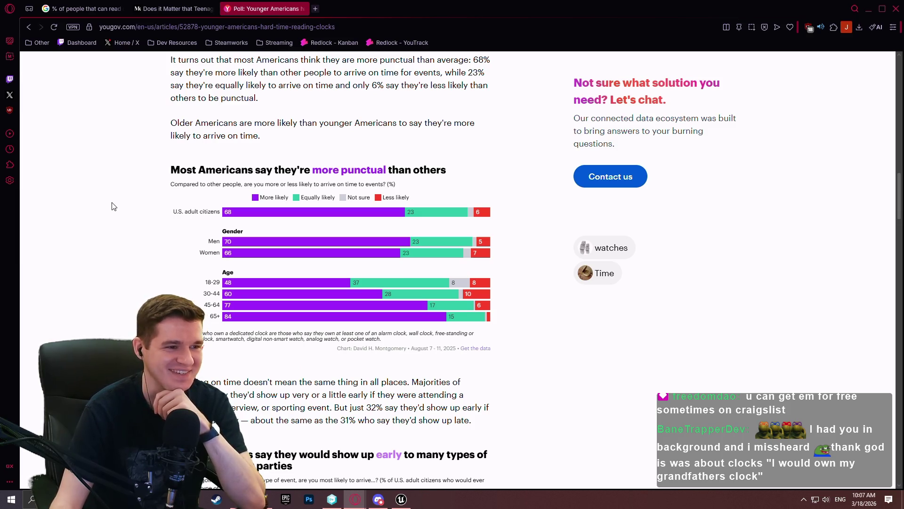
pyautogui.scroll(-3, 182, 226)
pyautogui.scroll(-3, 656, 249)
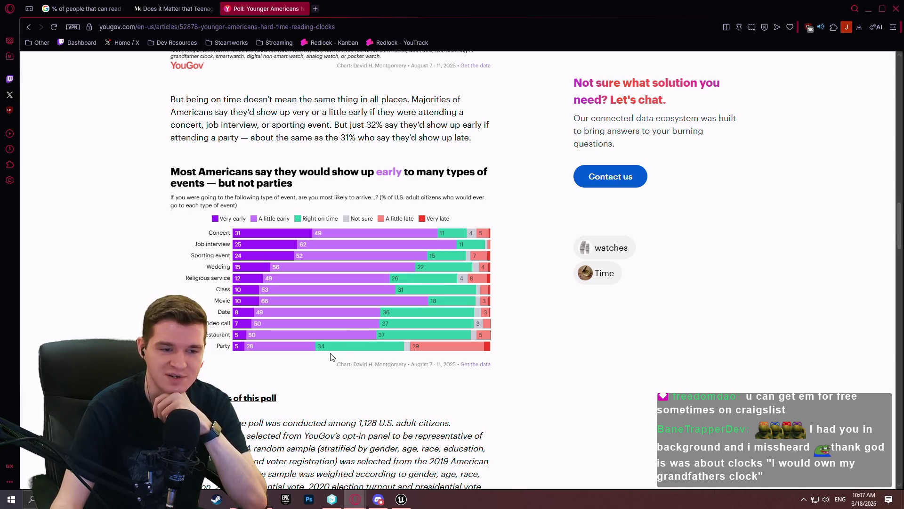
pyautogui.click(896, 9)
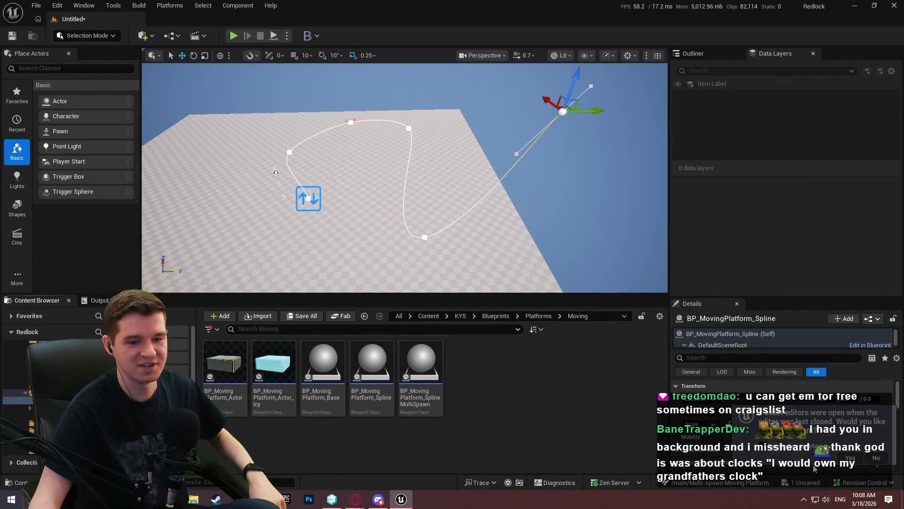
# Step: Decline reopening editors, open BP_MovingPlatform_Spline, survey its EventGraph, and return to the Untitled level
pyautogui.click(885, 459)
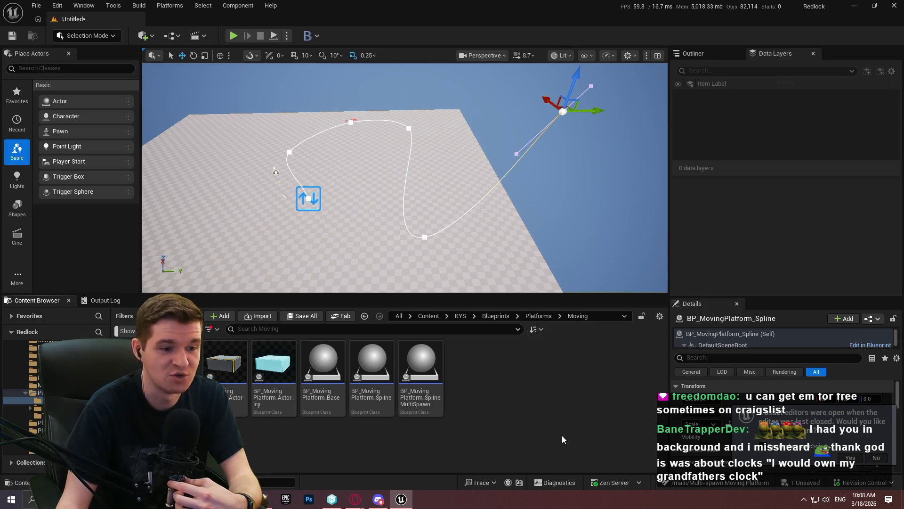
pyautogui.doubleClick(373, 372)
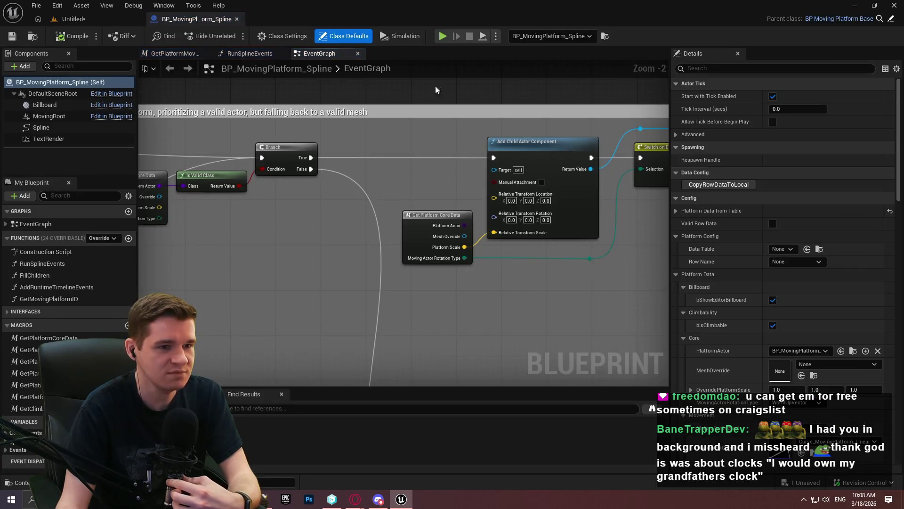
pyautogui.scroll(-3, 346, 208)
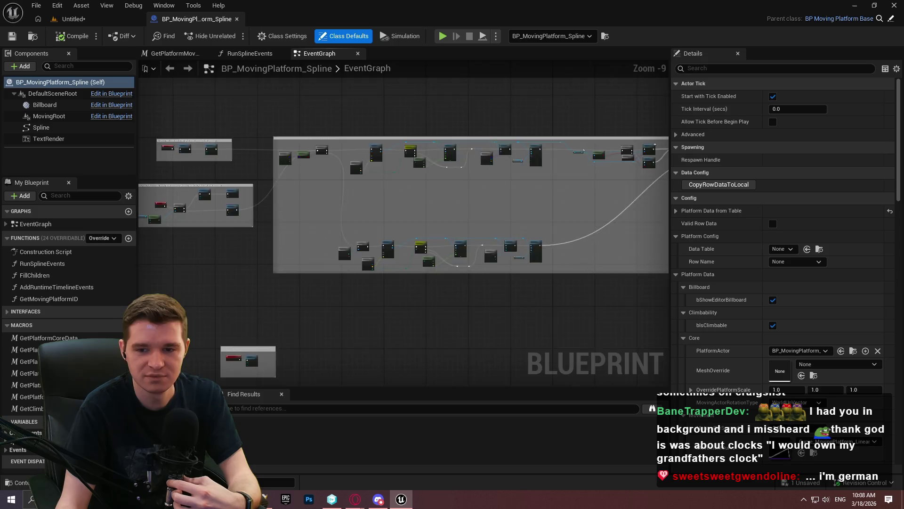
pyautogui.moveTo(302, 232); pyautogui.dragTo(529, 246)
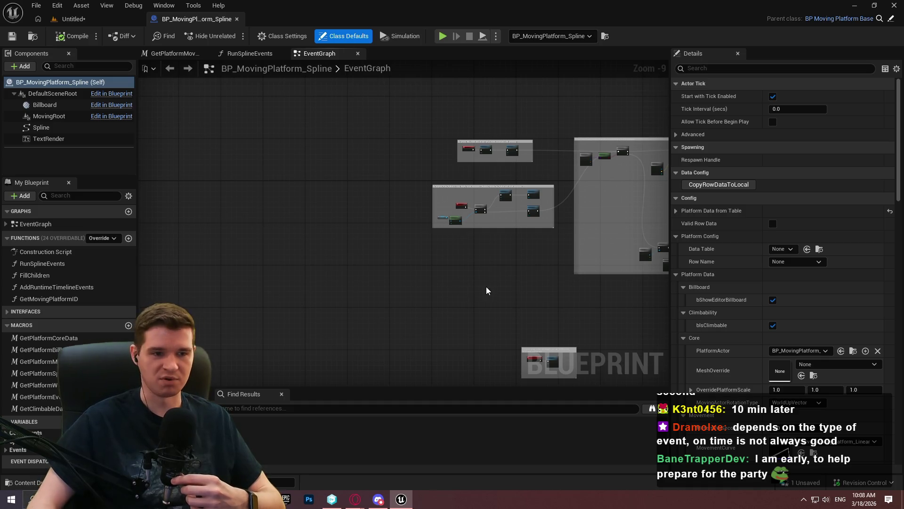
pyautogui.moveTo(489, 292); pyautogui.dragTo(332, 237)
pyautogui.scroll(7, 332, 237)
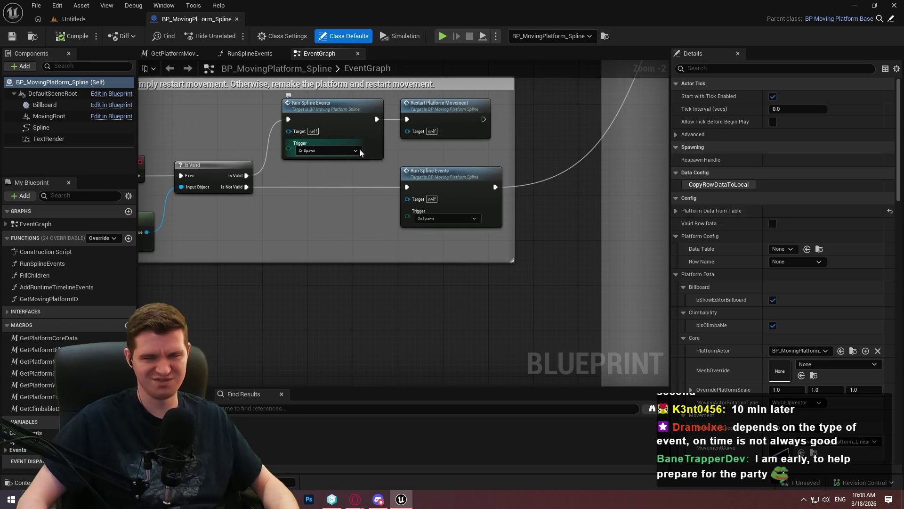
pyautogui.click(73, 19)
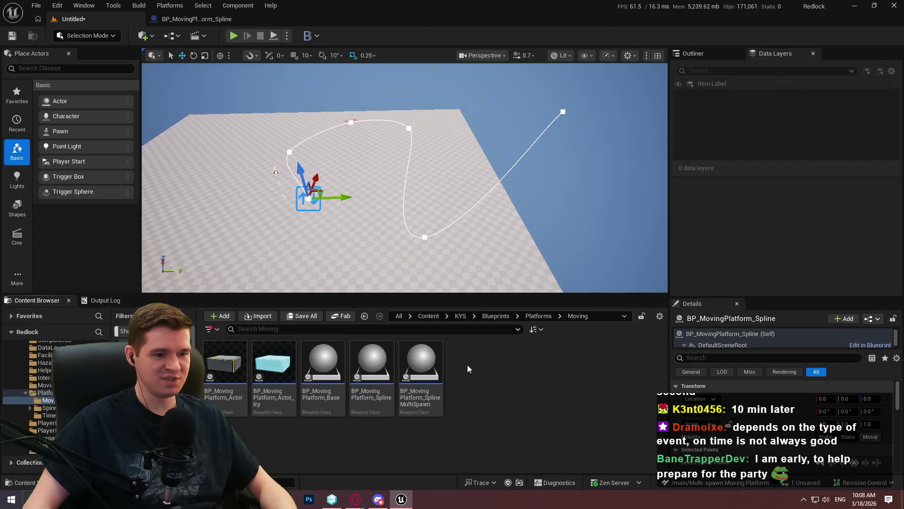
# Step: Bring the Respawn event nodes into view in BP_MovingPlatform_Spline and create a new function
pyautogui.click(198, 19)
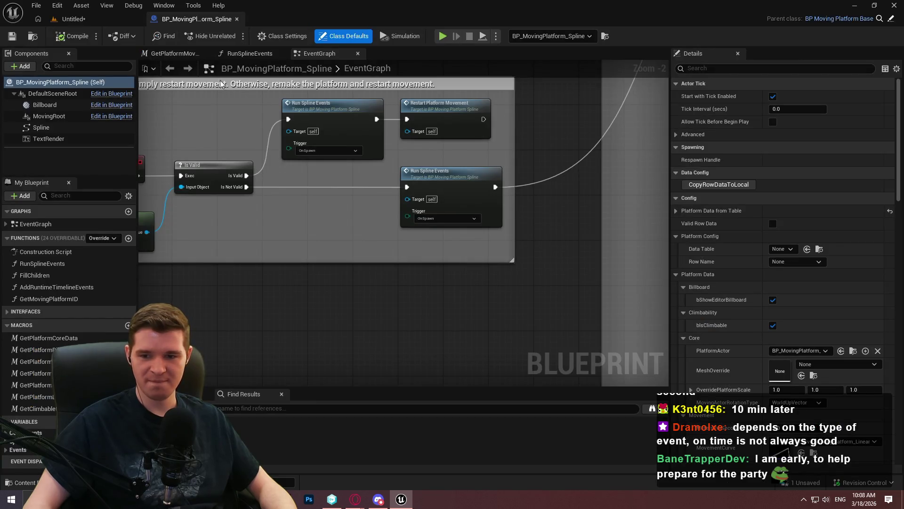
pyautogui.moveTo(229, 268); pyautogui.dragTo(517, 218)
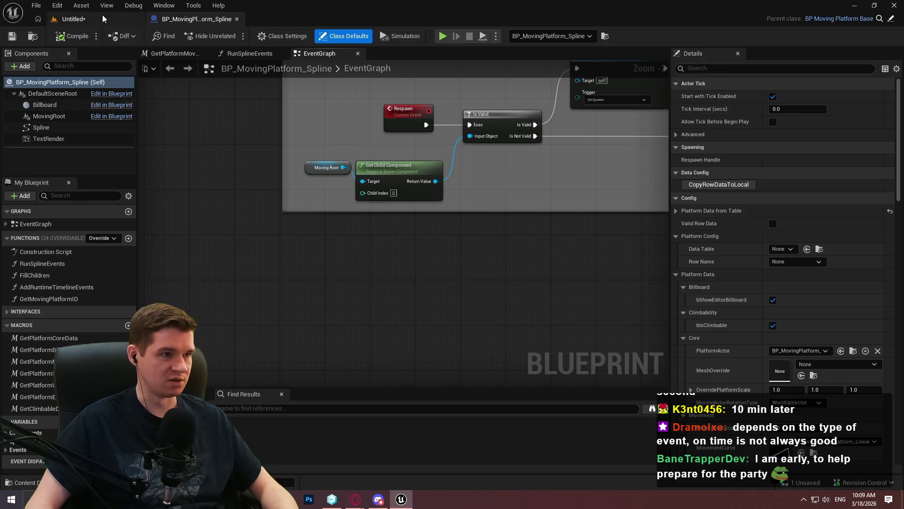
pyautogui.click(71, 19)
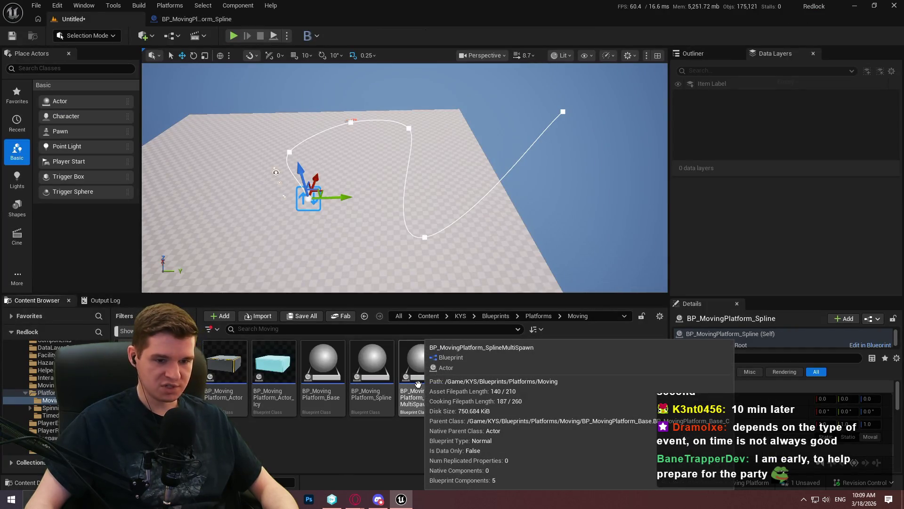
pyautogui.click(182, 20)
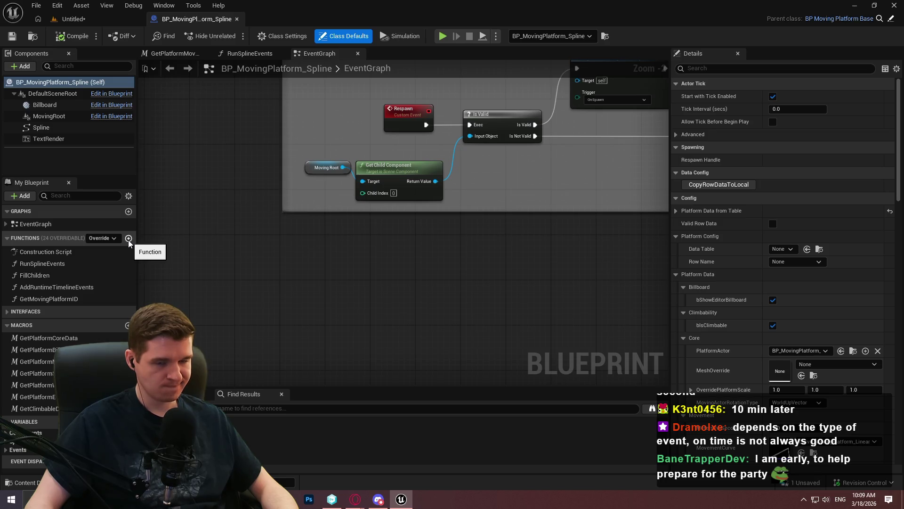
pyautogui.click(129, 239)
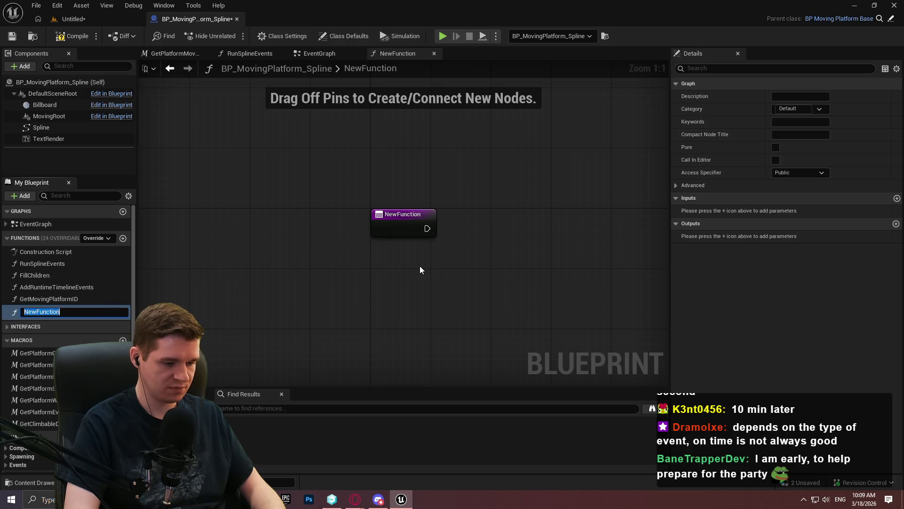
# Step: Name the new function EqualizeSplinePoints and save the Blueprint
pyautogui.write('Equalize')
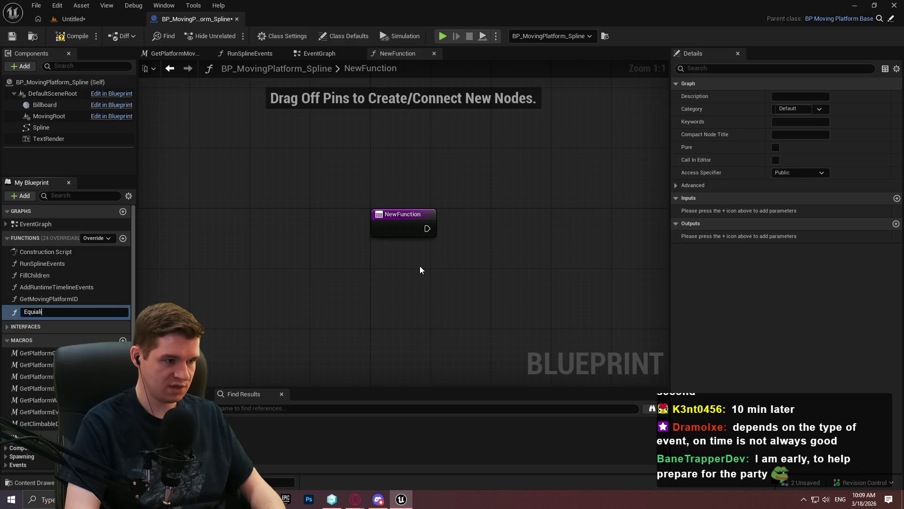
pyautogui.press('BackSpace')
pyautogui.press('BackSpace')
pyautogui.press('BackSpace')
pyautogui.write('al')
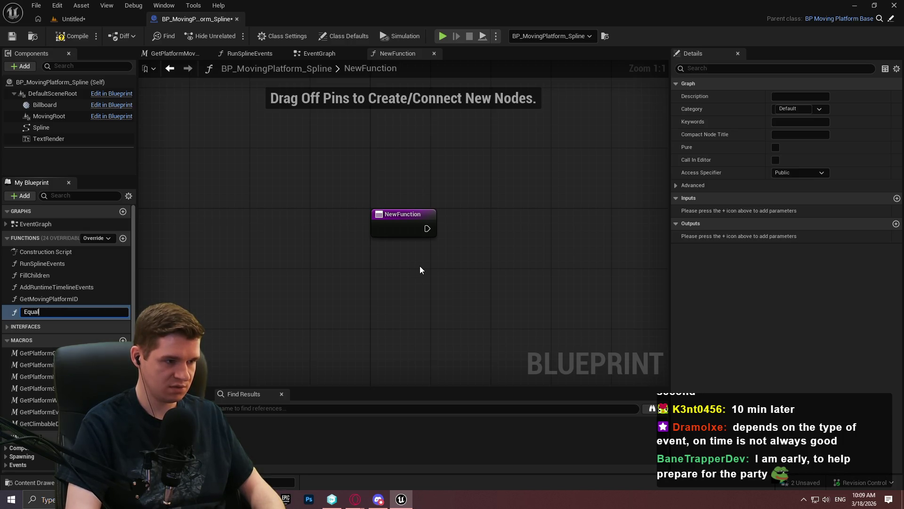
pyautogui.write('izeSplin')
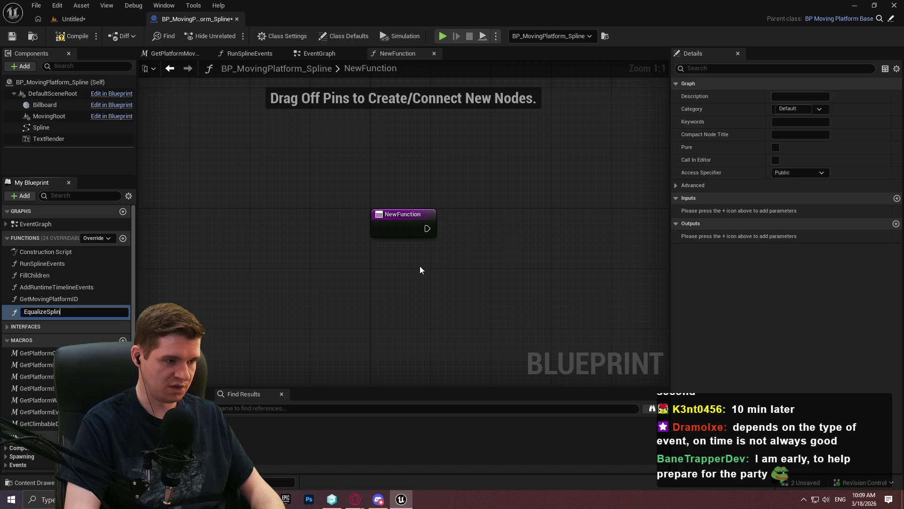
pyautogui.write('ePs')
pyautogui.press('Return')
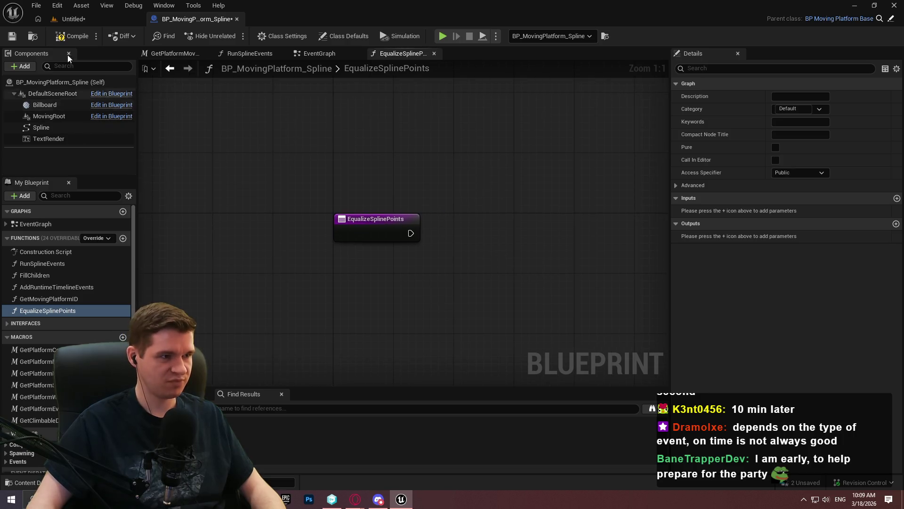
pyautogui.click(12, 36)
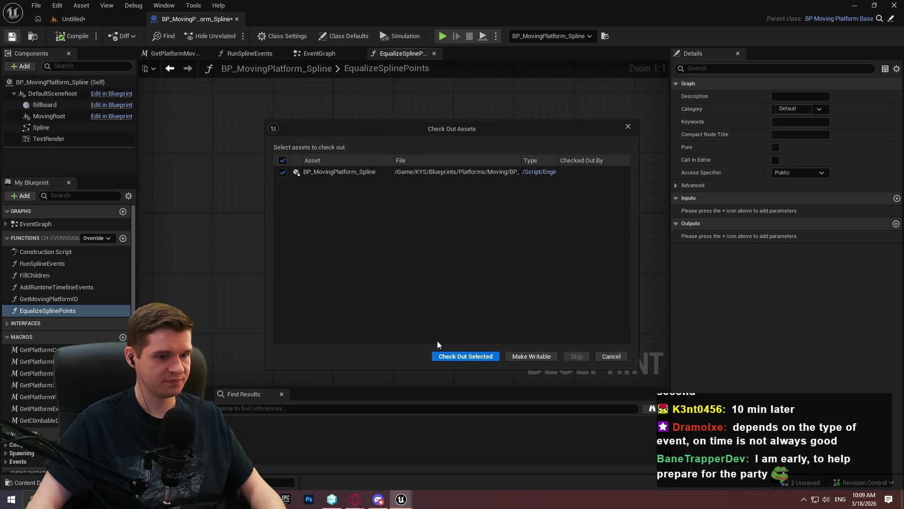
# Step: Check out the Blueprint and drag the Spline component into the function graph
pyautogui.click(467, 356)
pyautogui.moveTo(422, 305)
pyautogui.mouseDown()
pyautogui.moveTo(372, 287)
pyautogui.moveTo(432, 271)
pyautogui.mouseUp()
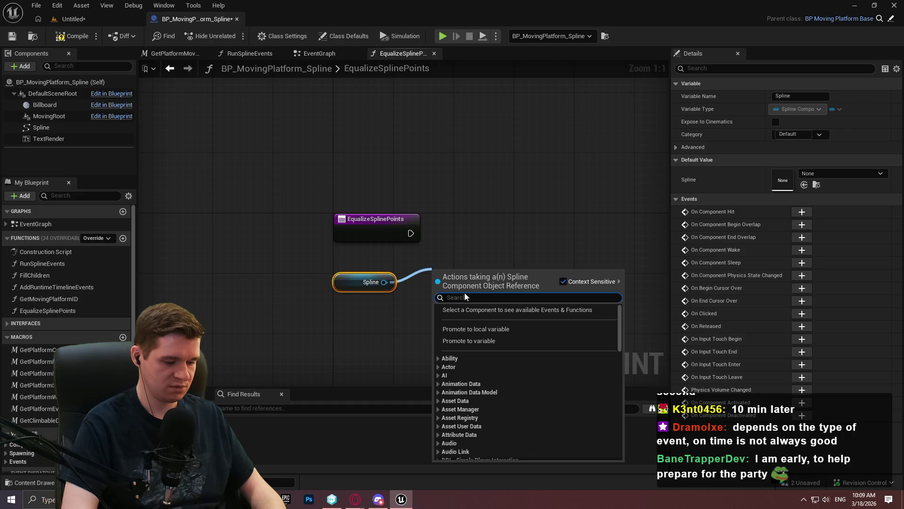
pyautogui.write('get spline poi')
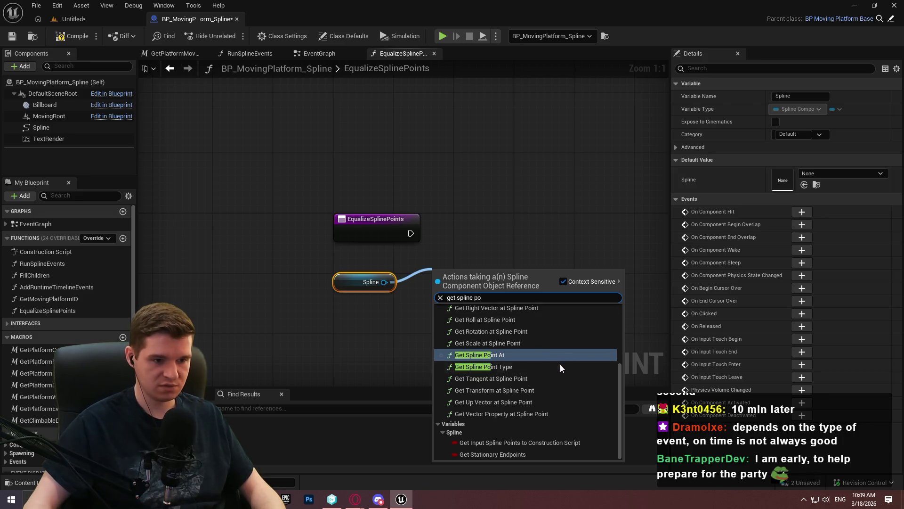
pyautogui.scroll(3, 552, 367)
pyautogui.scroll(3, 535, 362)
pyautogui.scroll(-8, 529, 359)
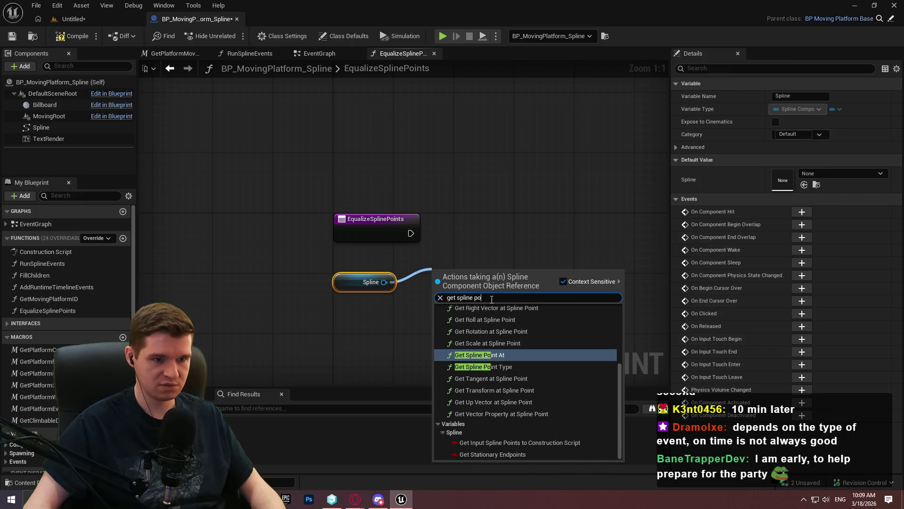
# Step: Add a Get Number Of Spline Points node from Spline and place it beside it
pyautogui.write('points')
pyautogui.hotkey('ctrl', 'a')
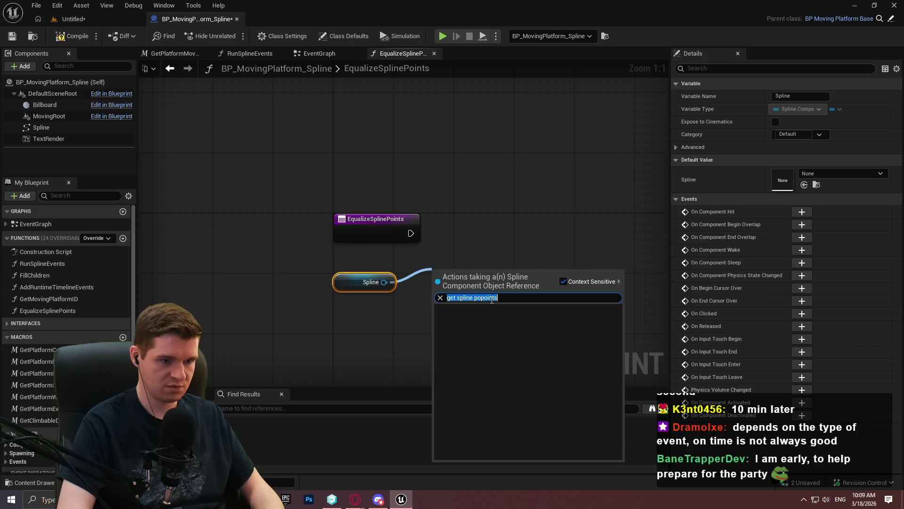
pyautogui.write('points')
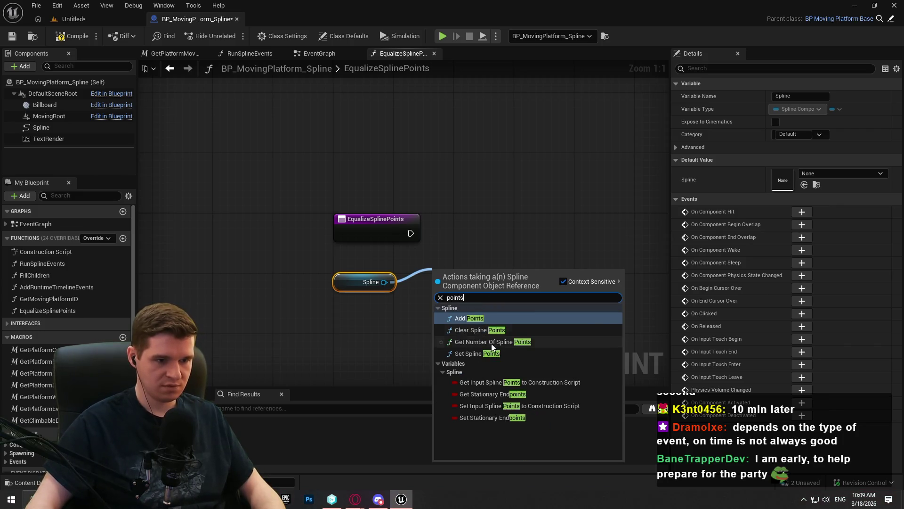
pyautogui.click(491, 342)
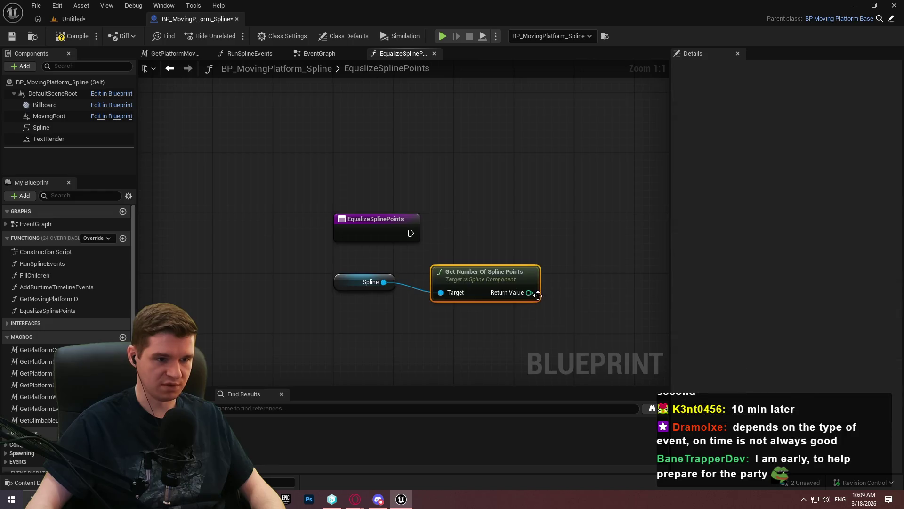
pyautogui.moveTo(383, 207)
pyautogui.mouseDown()
pyautogui.moveTo(364, 210)
pyautogui.moveTo(345, 199)
pyautogui.moveTo(352, 210)
pyautogui.moveTo(314, 296)
pyautogui.mouseUp()
# Step: Browse the spline-related graph actions without adding a node
pyautogui.click(293, 234)
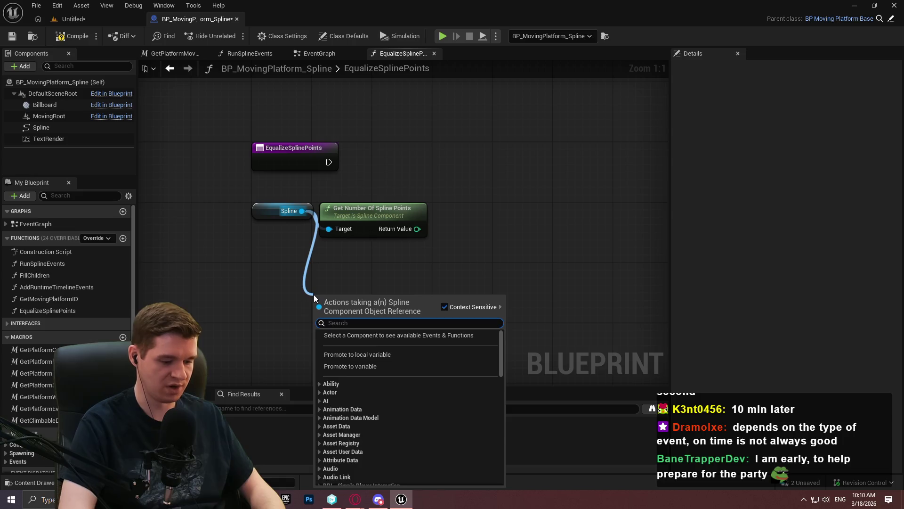
pyautogui.write('spline')
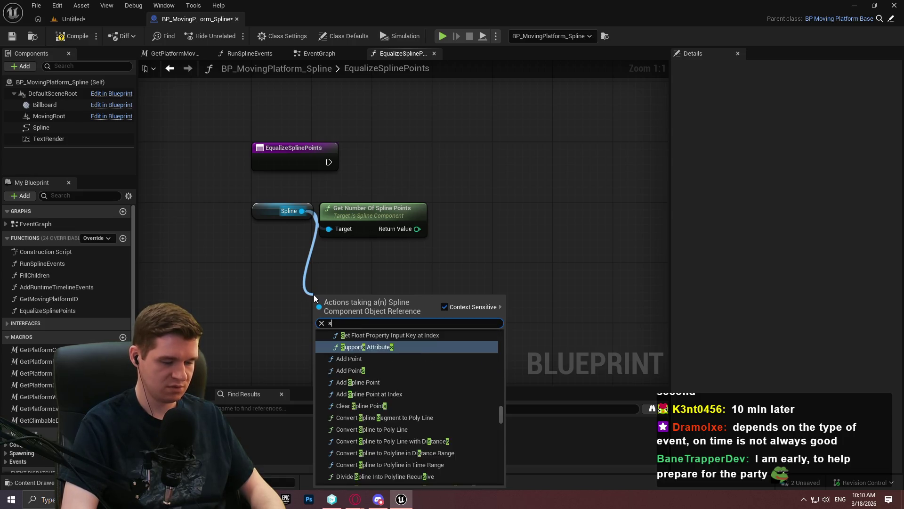
pyautogui.scroll(-5, 454, 363)
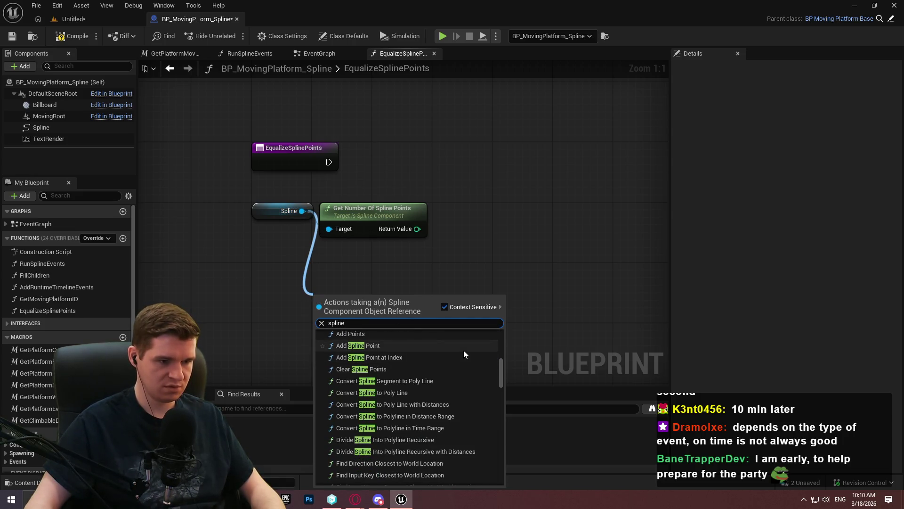
pyautogui.scroll(-6, 466, 362)
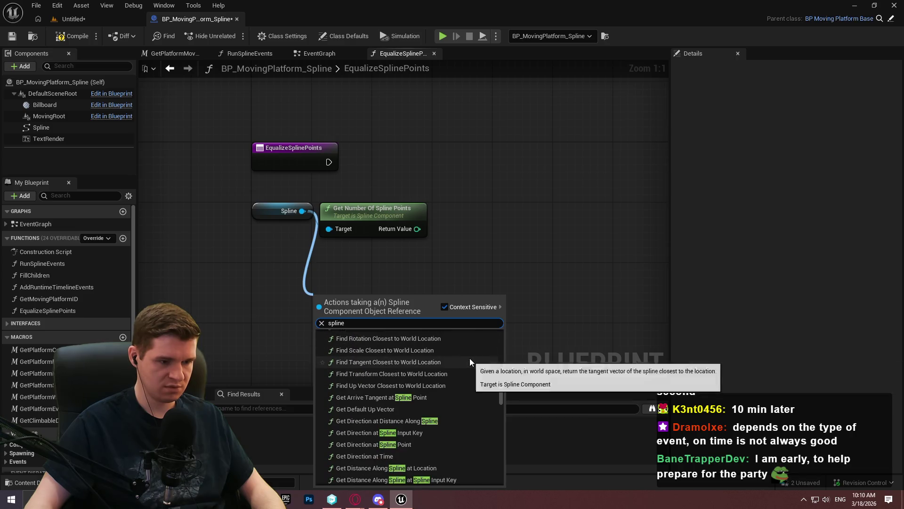
pyautogui.scroll(-8, 471, 360)
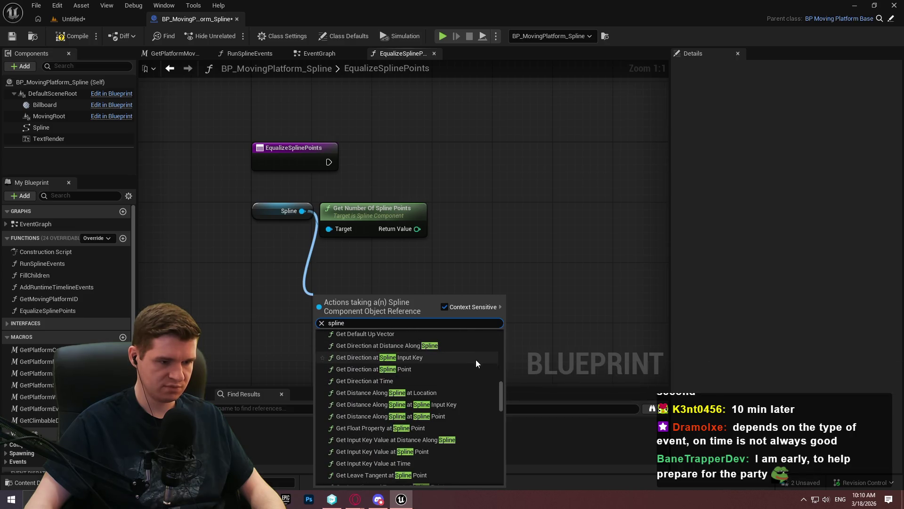
pyautogui.scroll(-2, 479, 370)
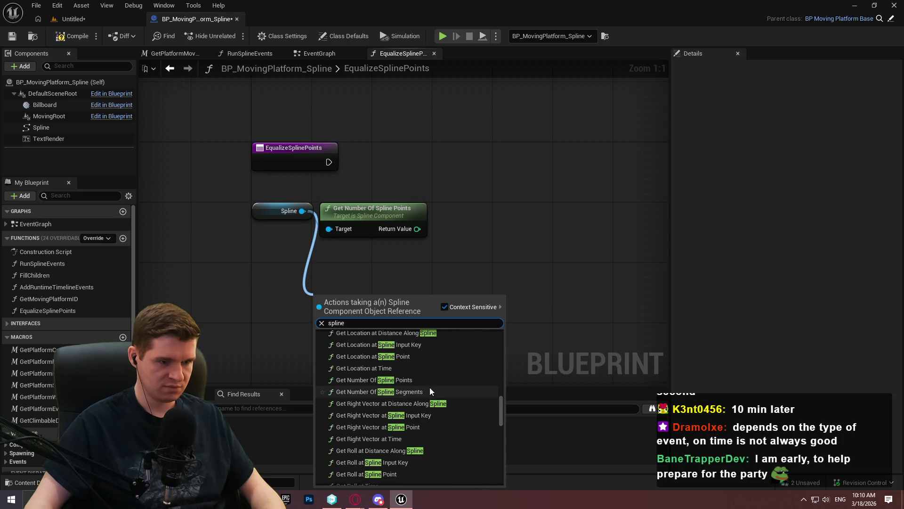
pyautogui.scroll(-4, 472, 360)
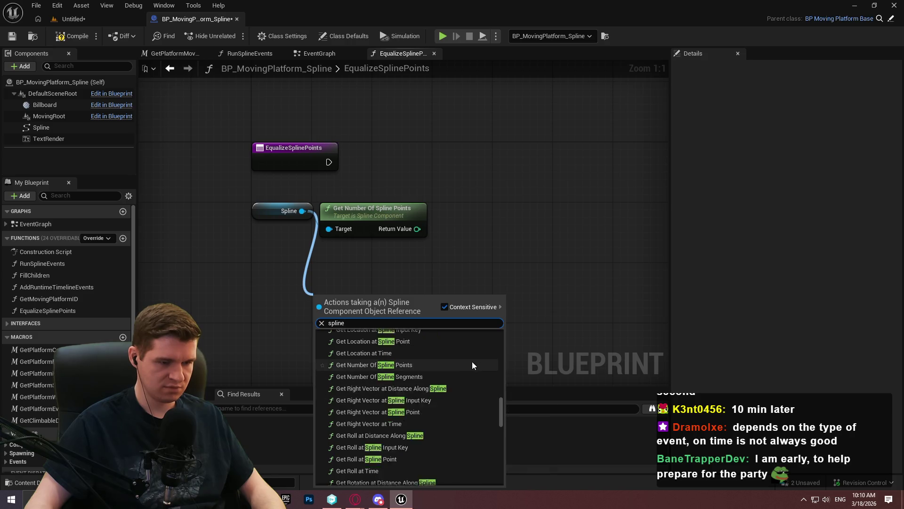
pyautogui.scroll(-5, 499, 371)
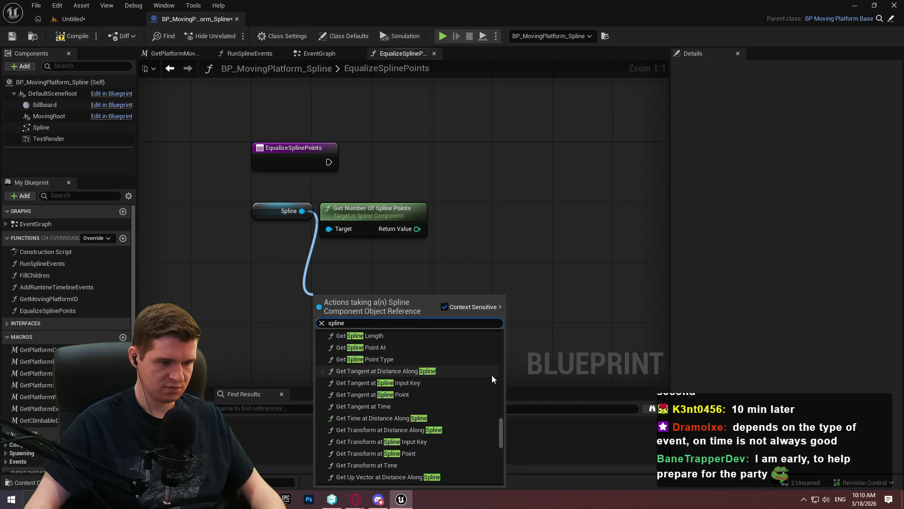
pyautogui.scroll(-4, 493, 374)
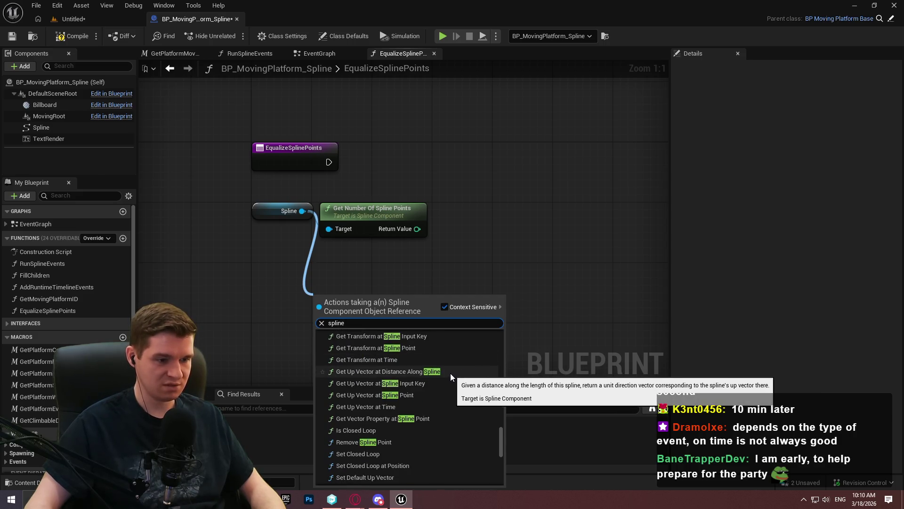
pyautogui.scroll(-5, 450, 373)
pyautogui.scroll(-4, 445, 380)
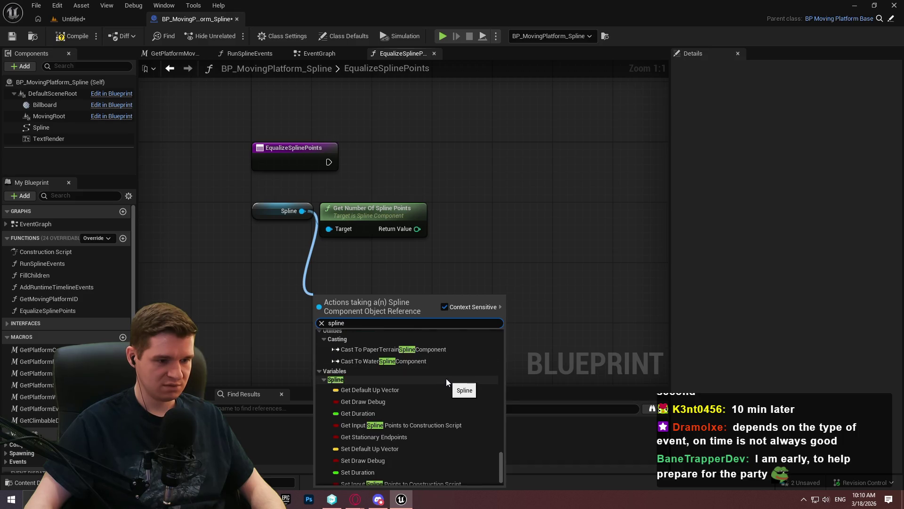
pyautogui.click(474, 259)
# Step: Add a Greater (>) comparison on the spline point count
pyautogui.moveTo(418, 229); pyautogui.dragTo(489, 202)
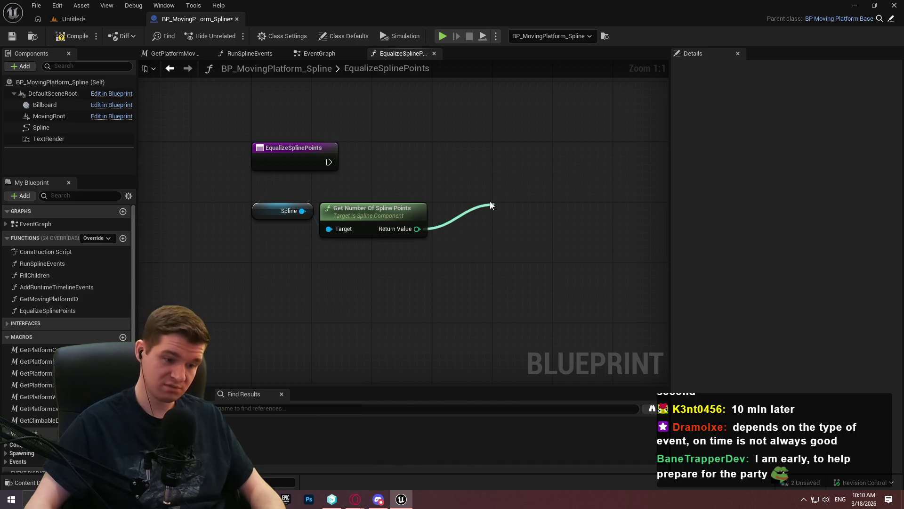
pyautogui.write('fo')
pyautogui.press('BackSpace')
pyautogui.press('BackSpace')
pyautogui.write('>L')
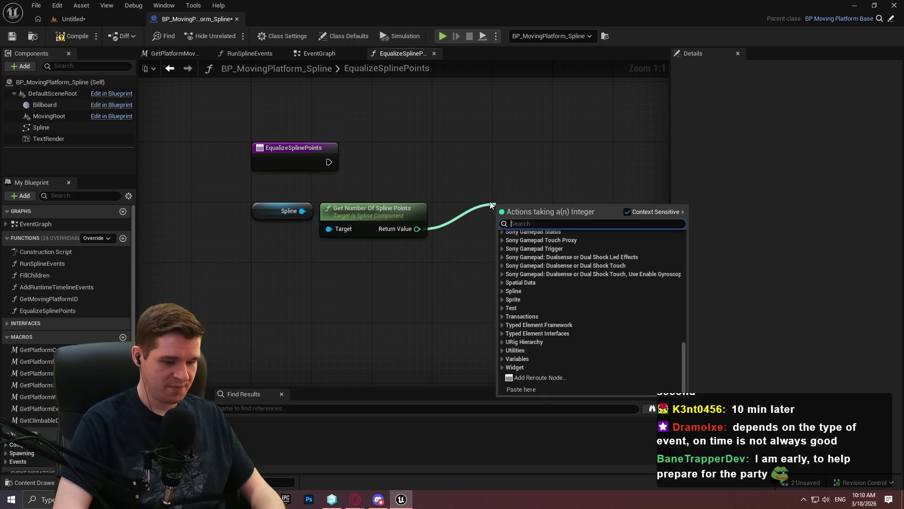
pyautogui.press('BackSpace')
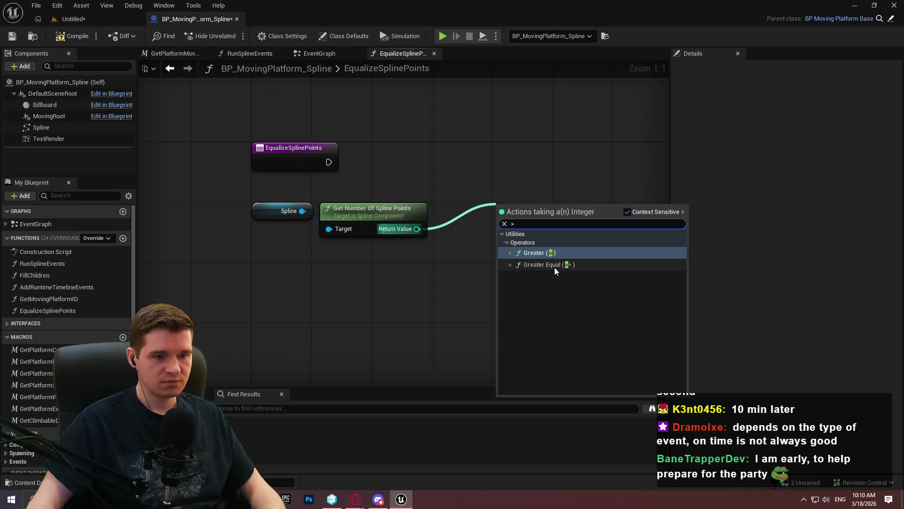
pyautogui.click(550, 254)
# Step: Add a Branch driven by the count > 0 result and wire the function entry into it
pyautogui.moveTo(478, 202); pyautogui.dragTo(456, 210)
pyautogui.click(539, 159)
pyautogui.moveTo(549, 192)
pyautogui.mouseDown()
pyautogui.moveTo(500, 222)
pyautogui.moveTo(312, 171)
pyautogui.moveTo(325, 162)
pyautogui.mouseUp()
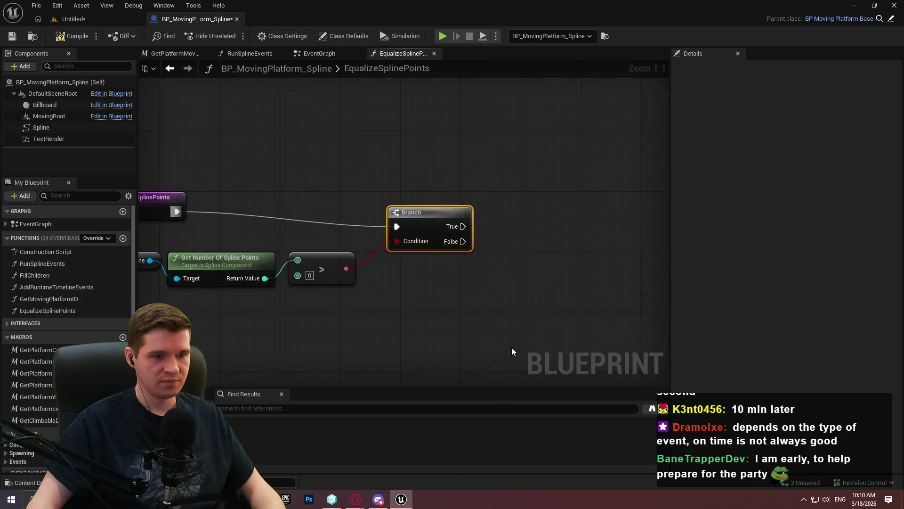
pyautogui.moveTo(422, 218); pyautogui.dragTo(499, 201)
# Step: Tidy the Spline, count, comparison and Branch nodes, then save the Blueprint
pyautogui.moveTo(507, 272); pyautogui.dragTo(214, 201)
pyautogui.moveTo(451, 216)
pyautogui.mouseDown()
pyautogui.moveTo(515, 186)
pyautogui.moveTo(563, 184)
pyautogui.mouseUp()
pyautogui.moveTo(582, 290); pyautogui.dragTo(248, 158)
pyautogui.moveTo(535, 197)
pyautogui.mouseDown()
pyautogui.moveTo(572, 203)
pyautogui.moveTo(460, 242)
pyautogui.moveTo(420, 242)
pyautogui.mouseUp()
pyautogui.click(571, 207)
pyautogui.click(12, 36)
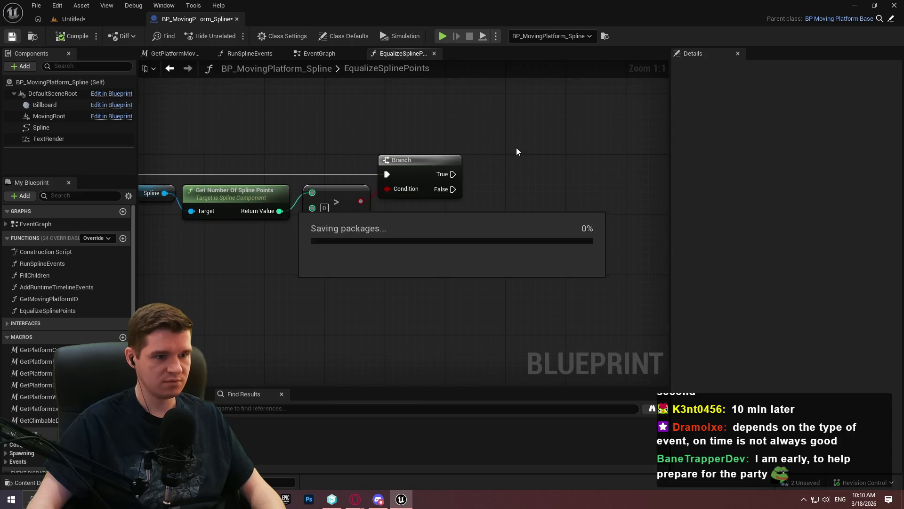
pyautogui.moveTo(185, 156); pyautogui.dragTo(167, 205)
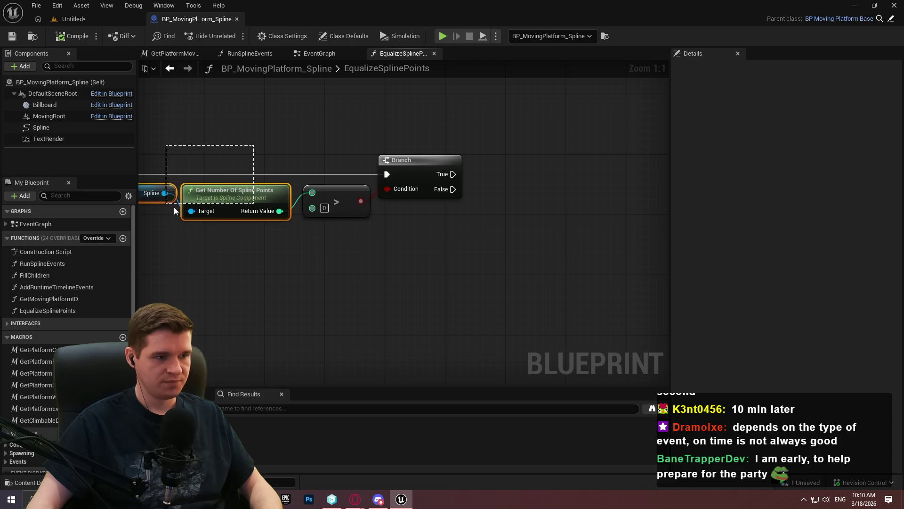
# Step: Move the Spline and point-count nodes right and add a For Loop from the count
pyautogui.hotkey('ctrl', 'x')
pyautogui.hotkey('ctrl', 'v')
pyautogui.moveTo(501, 226); pyautogui.dragTo(575, 215)
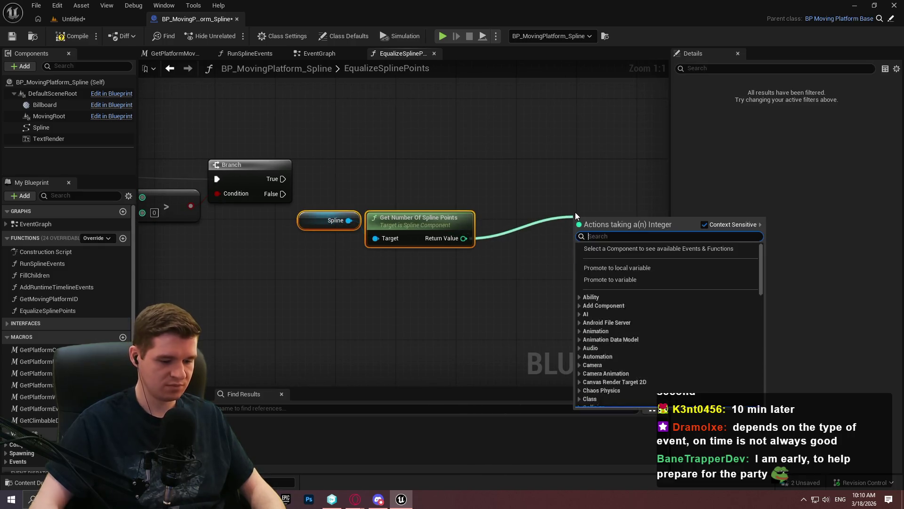
pyautogui.write('for loo')
pyautogui.press('Return')
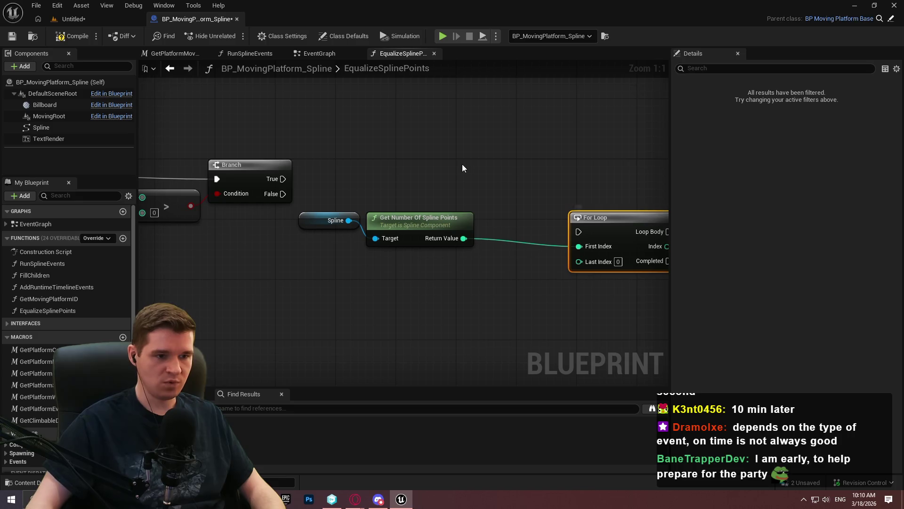
# Step: Feed point count minus 1 into the For Loop's Last Index
pyautogui.moveTo(464, 239); pyautogui.dragTo(502, 309)
pyautogui.write('-')
pyautogui.press('Return')
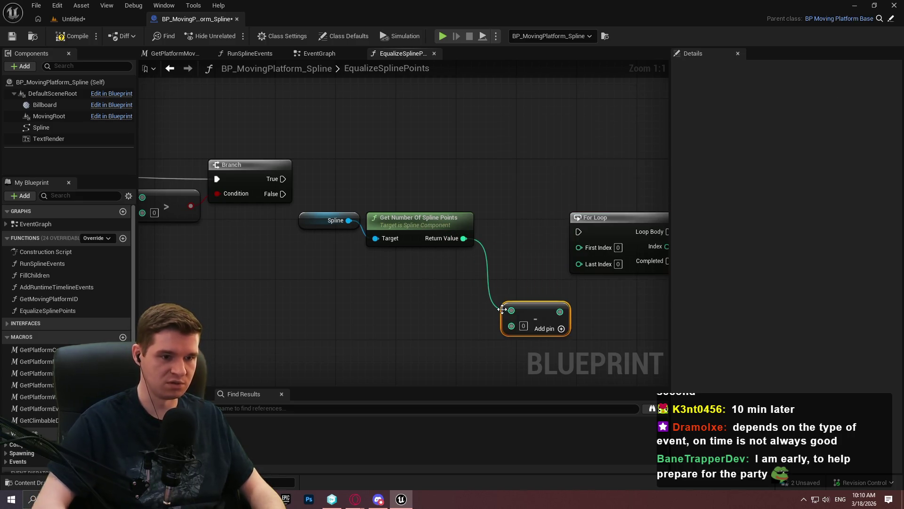
pyautogui.write('1')
pyautogui.moveTo(534, 314)
pyautogui.mouseDown()
pyautogui.moveTo(518, 254)
pyautogui.moveTo(582, 265)
pyautogui.mouseUp()
pyautogui.click(538, 329)
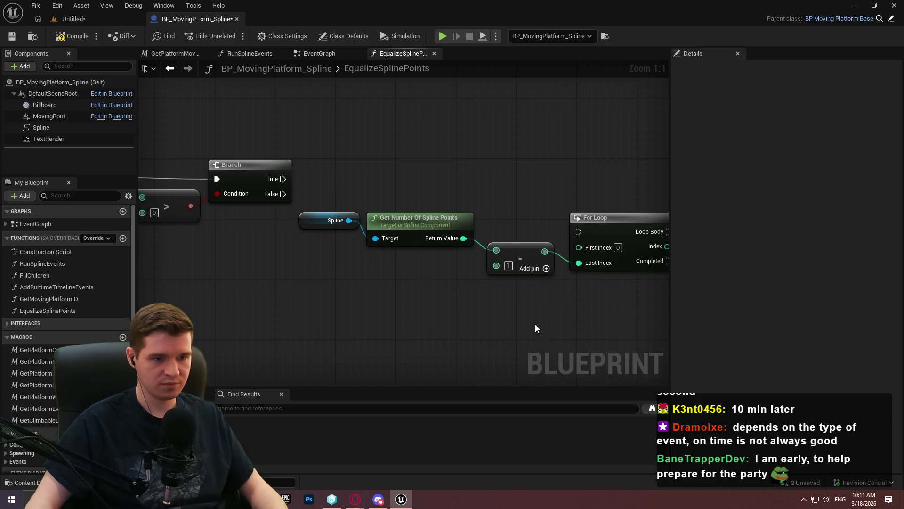
pyautogui.moveTo(525, 250)
pyautogui.mouseDown()
pyautogui.moveTo(518, 215)
pyautogui.moveTo(519, 225)
pyautogui.moveTo(277, 218)
pyautogui.mouseUp()
pyautogui.moveTo(510, 219)
pyautogui.mouseDown()
pyautogui.moveTo(523, 256)
pyautogui.moveTo(517, 279)
pyautogui.mouseUp()
# Step: Run the For Loop from the Branch's True output, arrange the nodes, and compile
pyautogui.moveTo(578, 232); pyautogui.dragTo(283, 179)
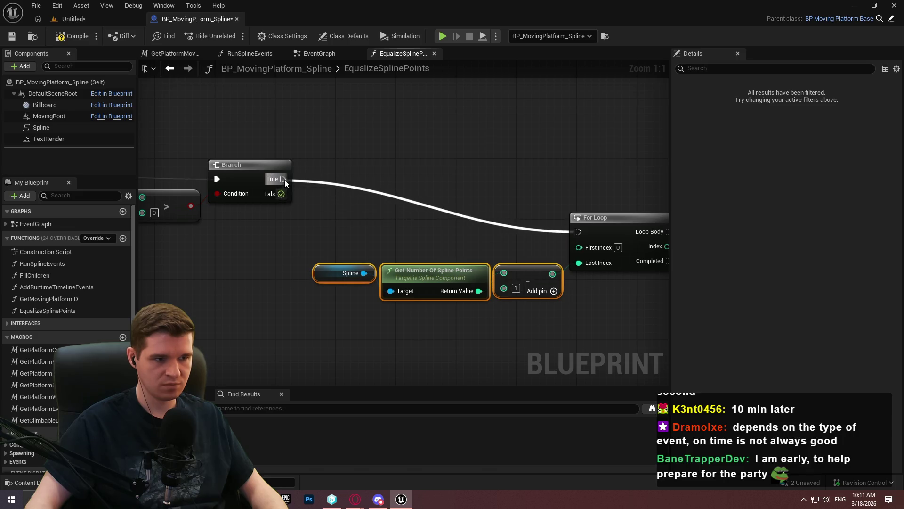
pyautogui.moveTo(603, 379); pyautogui.dragTo(174, 236)
pyautogui.moveTo(462, 250)
pyautogui.mouseDown()
pyautogui.moveTo(563, 191)
pyautogui.moveTo(572, 200)
pyautogui.mouseUp()
pyautogui.click(486, 233)
pyautogui.moveTo(579, 318); pyautogui.dragTo(320, 308)
pyautogui.click(78, 42)
# Step: Add a Get Transform at Spline Point node for the Spline component
pyautogui.moveTo(41, 127)
pyautogui.mouseDown()
pyautogui.moveTo(236, 168)
pyautogui.moveTo(402, 253)
pyautogui.moveTo(514, 233)
pyautogui.mouseUp()
pyautogui.write('get t')
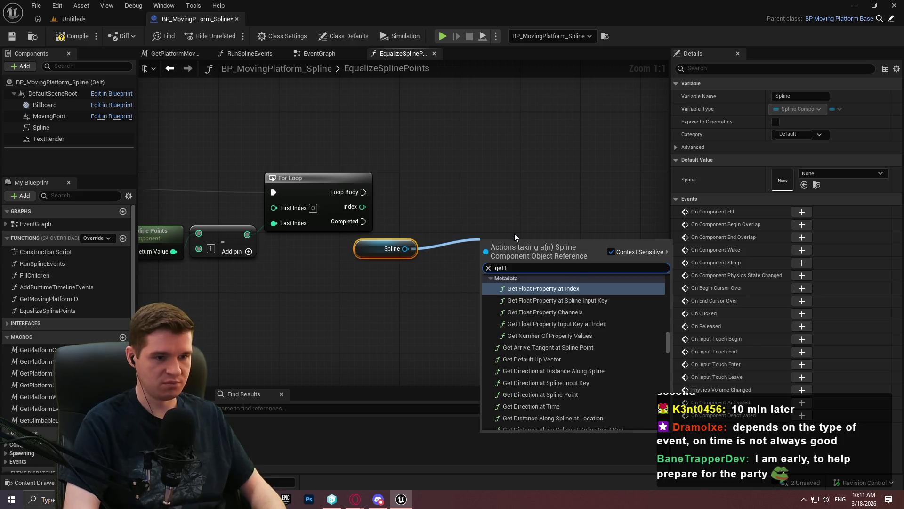
pyautogui.write('ransform')
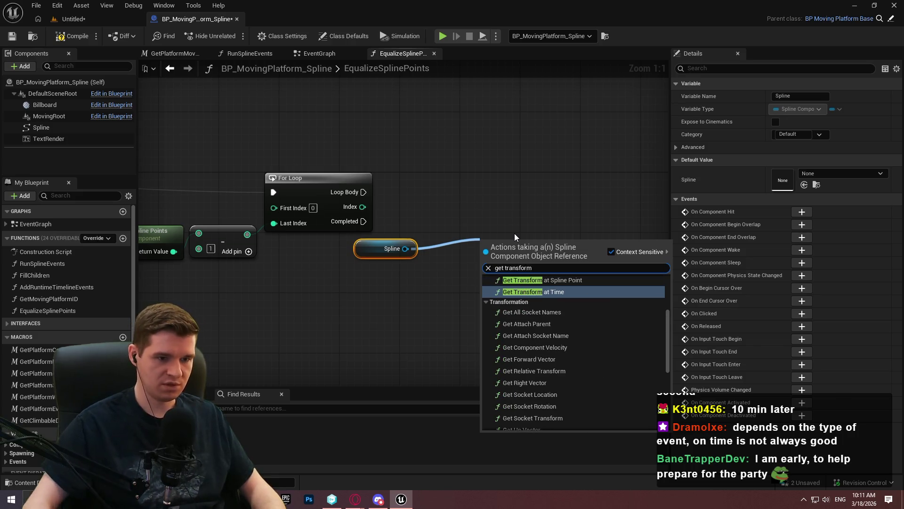
pyautogui.click(573, 279)
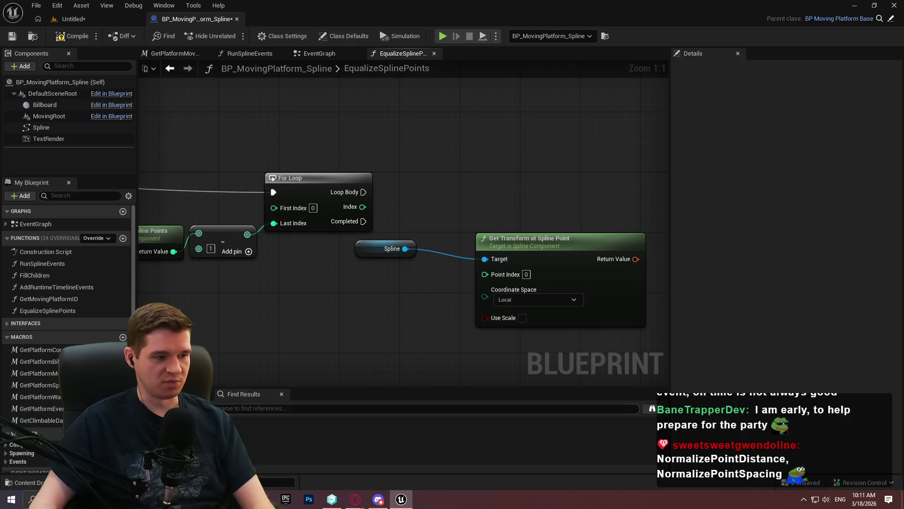
pyautogui.click(40, 312)
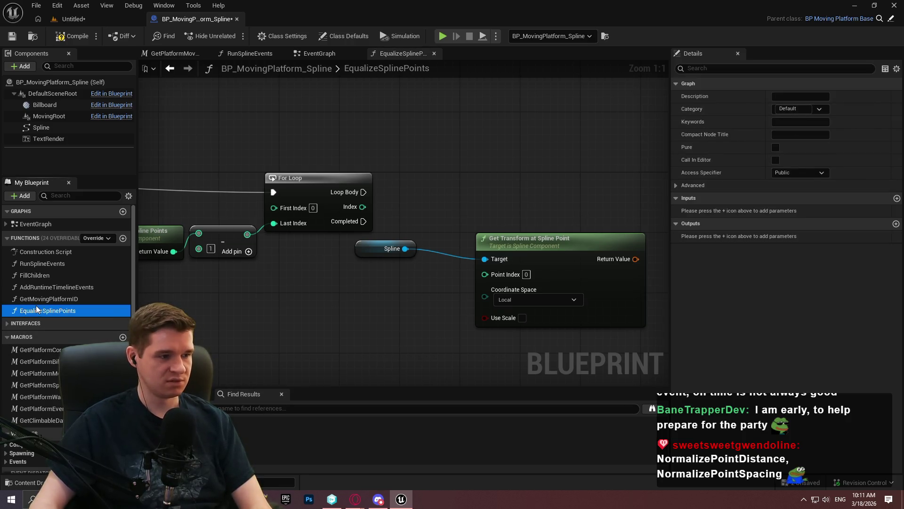
# Step: Enter NormalizeSplinePointDistances as the new name of the EqualizeSplinePoints function
pyautogui.press('F2')
pyautogui.write('Norm')
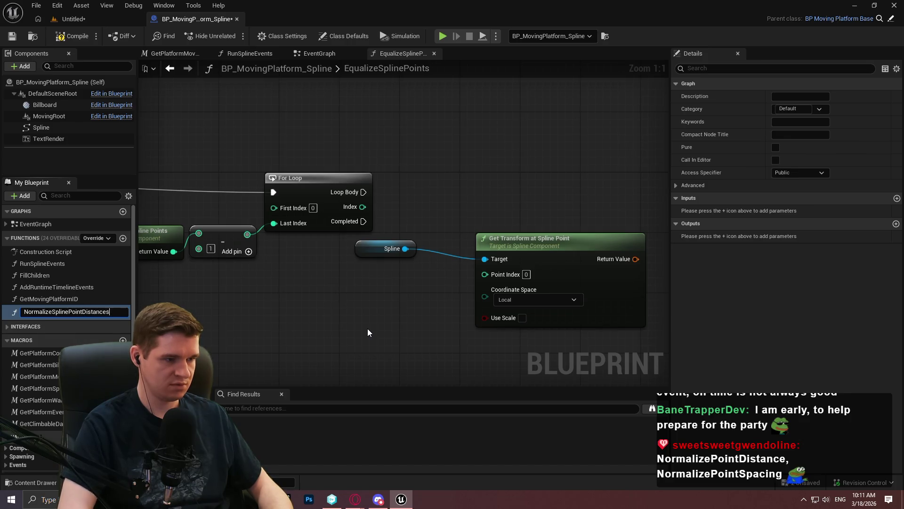
pyautogui.press('Return')
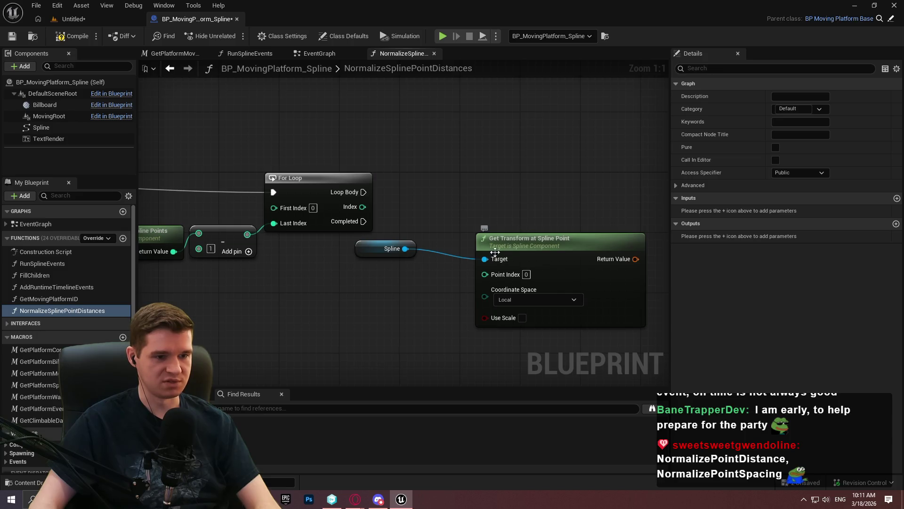
# Step: Store the loop Index in a local variable CurrentPointIndex, set on each Loop Body
pyautogui.moveTo(363, 206); pyautogui.dragTo(415, 183)
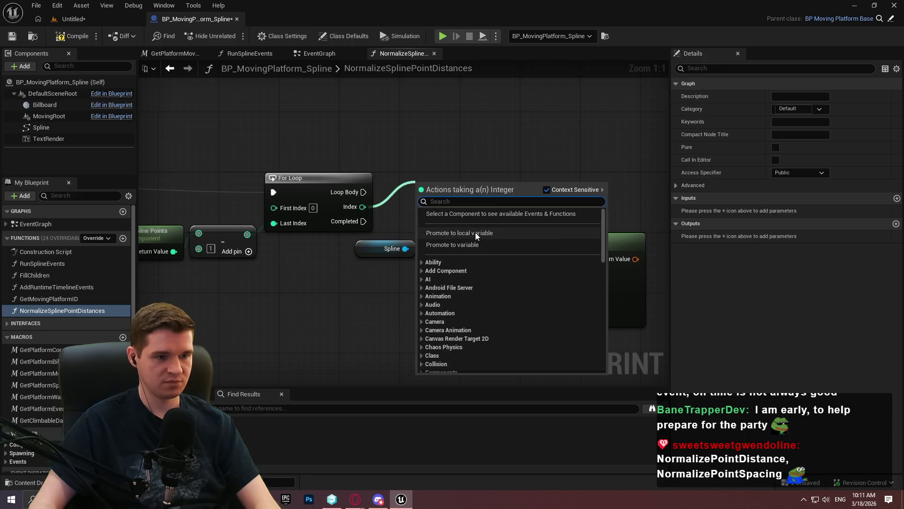
pyautogui.click(476, 233)
pyautogui.write('urrentPoint')
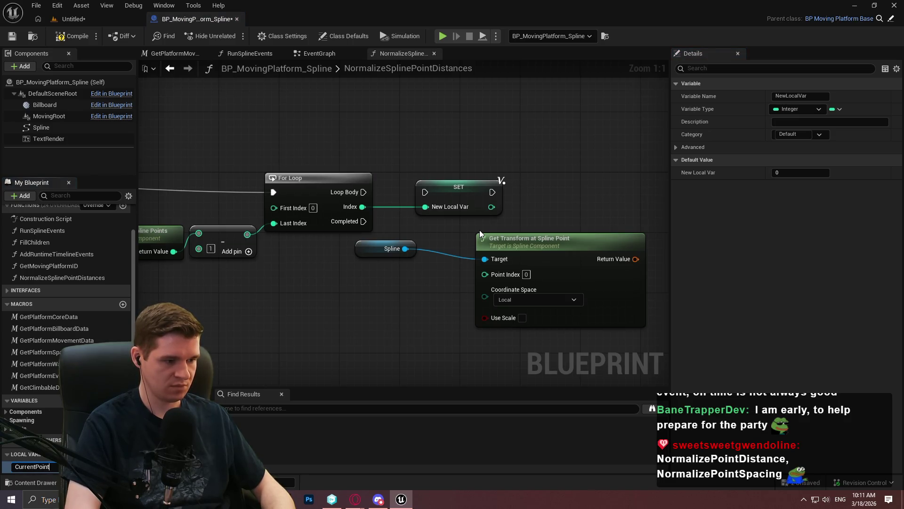
pyautogui.write('Index')
pyautogui.press('Return')
pyautogui.moveTo(425, 192); pyautogui.dragTo(365, 193)
pyautogui.moveTo(465, 187); pyautogui.dragTo(444, 187)
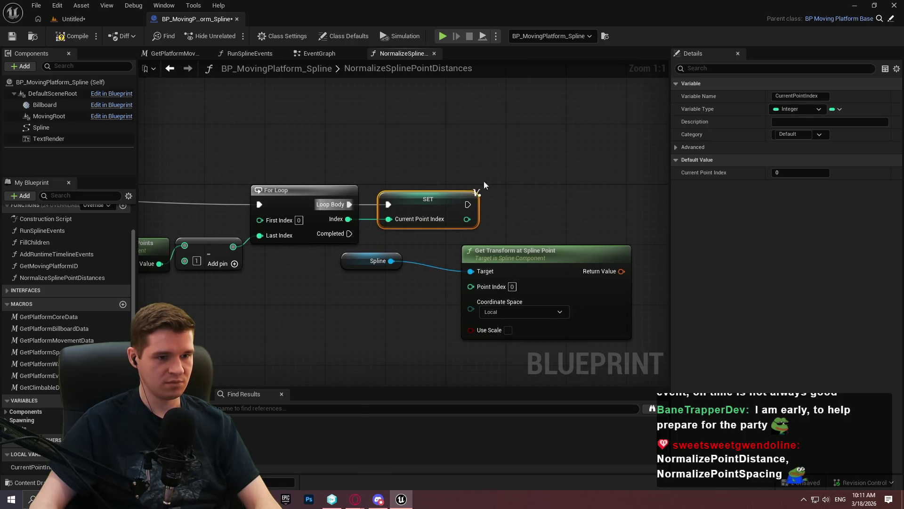
pyautogui.click(515, 204)
pyautogui.moveTo(514, 204); pyautogui.dragTo(453, 146)
# Step: Feed CurrentPointIndex into Get Transform's Point Index with World coordinate space
pyautogui.click(30, 467)
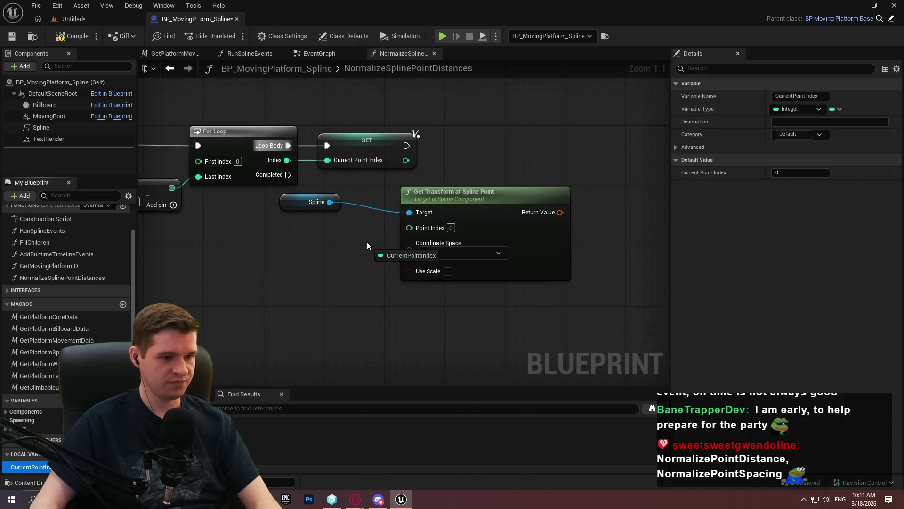
pyautogui.moveTo(30, 467)
pyautogui.mouseDown()
pyautogui.moveTo(329, 218)
pyautogui.moveTo(409, 227)
pyautogui.moveTo(353, 219)
pyautogui.mouseUp()
pyautogui.click(445, 252)
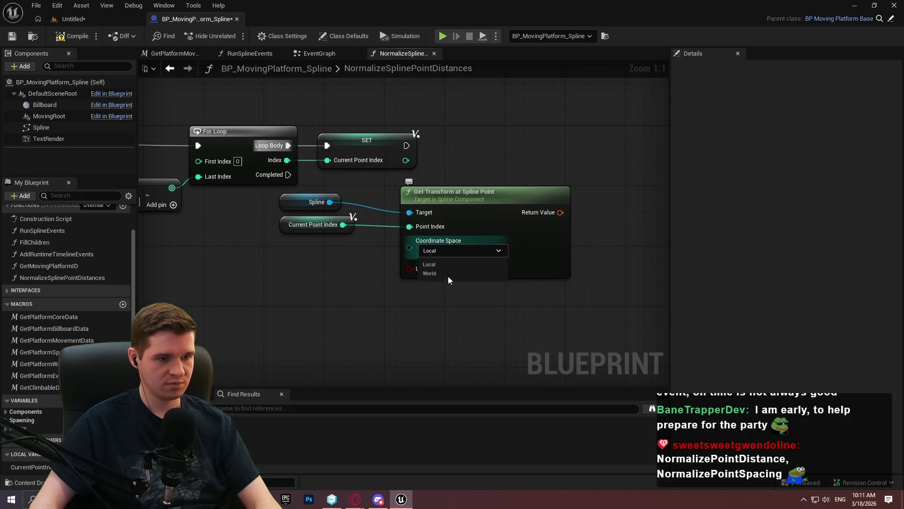
pyautogui.click(450, 274)
pyautogui.moveTo(466, 208); pyautogui.dragTo(429, 204)
pyautogui.moveTo(318, 187)
pyautogui.mouseDown()
pyautogui.moveTo(444, 222)
pyautogui.moveTo(579, 202)
pyautogui.moveTo(548, 213)
pyautogui.mouseUp()
pyautogui.click(331, 205)
# Step: Promote the transform result to a local variable of type Transform array
pyautogui.moveTo(395, 257); pyautogui.dragTo(476, 199)
pyautogui.click(513, 250)
pyautogui.click(839, 109)
pyautogui.click(839, 139)
pyautogui.click(472, 267)
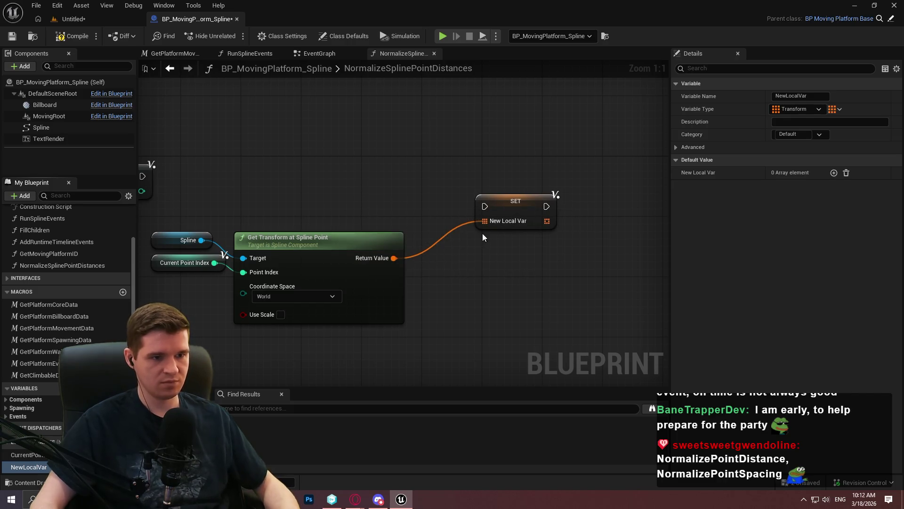
# Step: Replace the SET node with an array Add node on the NewLocalVar array
pyautogui.moveTo(394, 258); pyautogui.dragTo(480, 253)
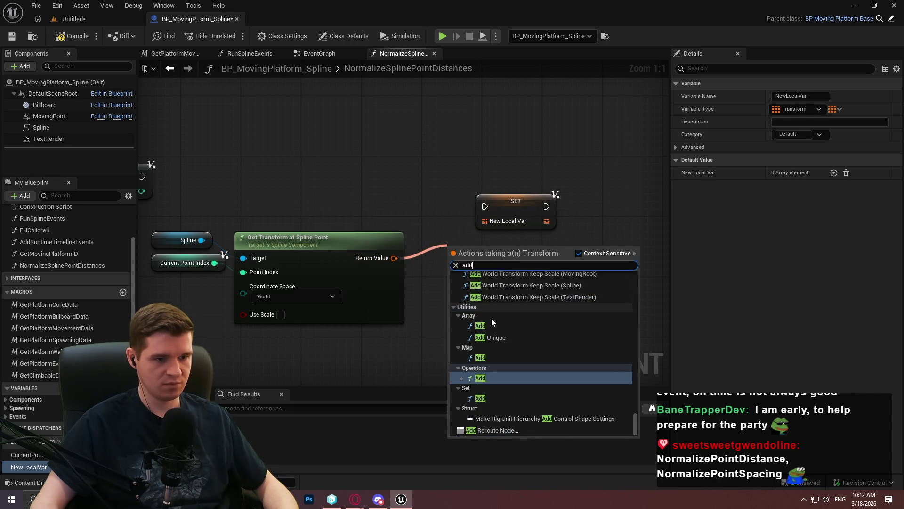
pyautogui.click(490, 241)
pyautogui.click(480, 218)
pyautogui.press('Delete')
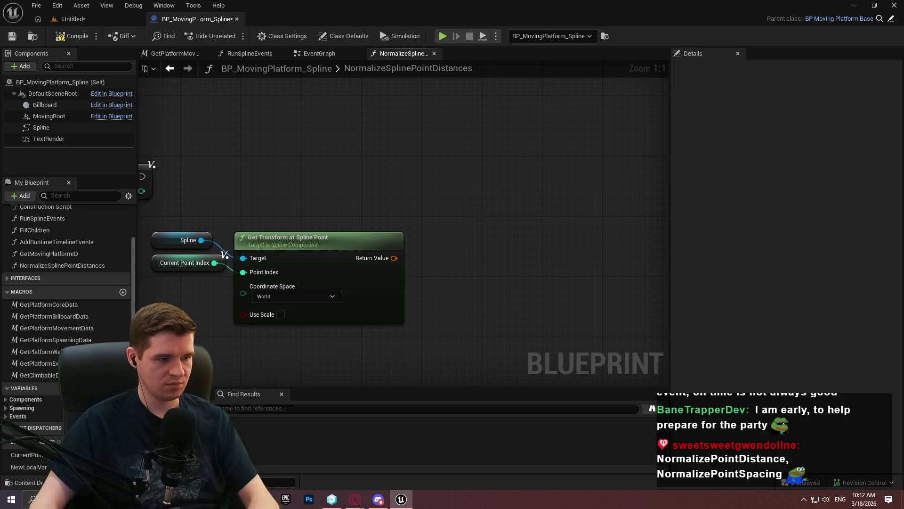
pyautogui.moveTo(40, 468)
pyautogui.mouseDown()
pyautogui.moveTo(443, 221)
pyautogui.moveTo(544, 207)
pyautogui.mouseUp()
pyautogui.click(471, 238)
pyautogui.write('add')
pyautogui.click(593, 263)
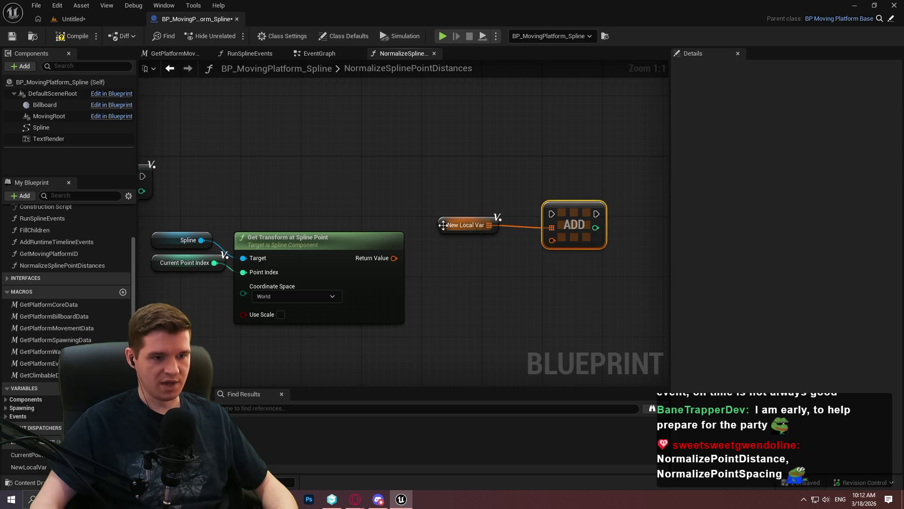
# Step: Rename NewLocalVar to OriginalSplinePointTransforms
pyautogui.click(814, 95)
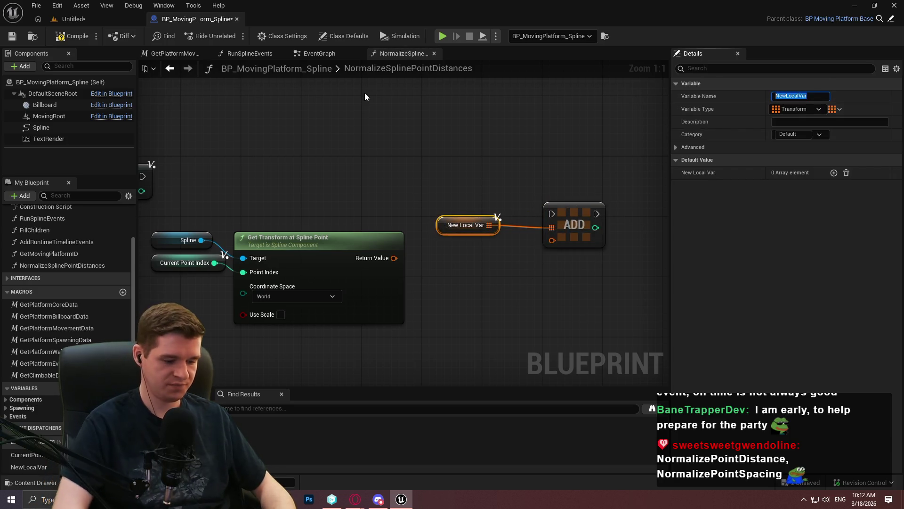
pyautogui.write('Original')
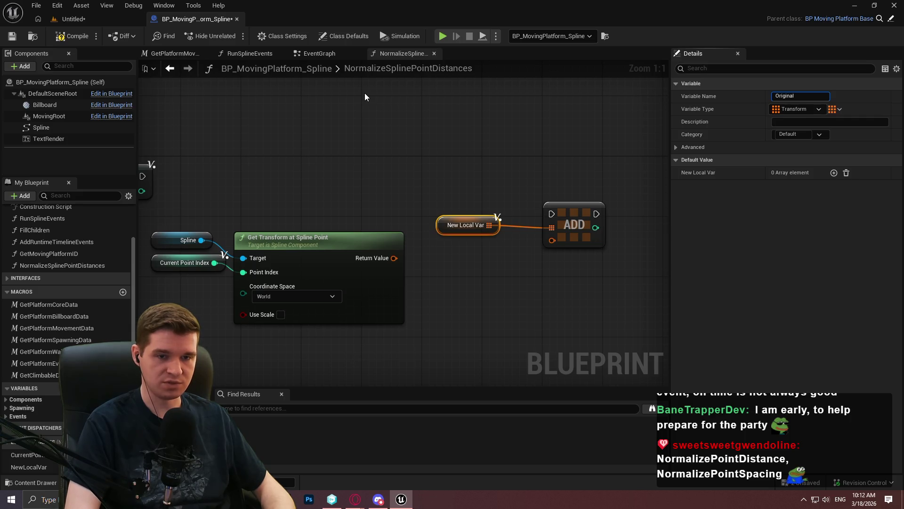
pyautogui.write('SplinePointTrans')
pyautogui.write('forms')
pyautogui.press('Return')
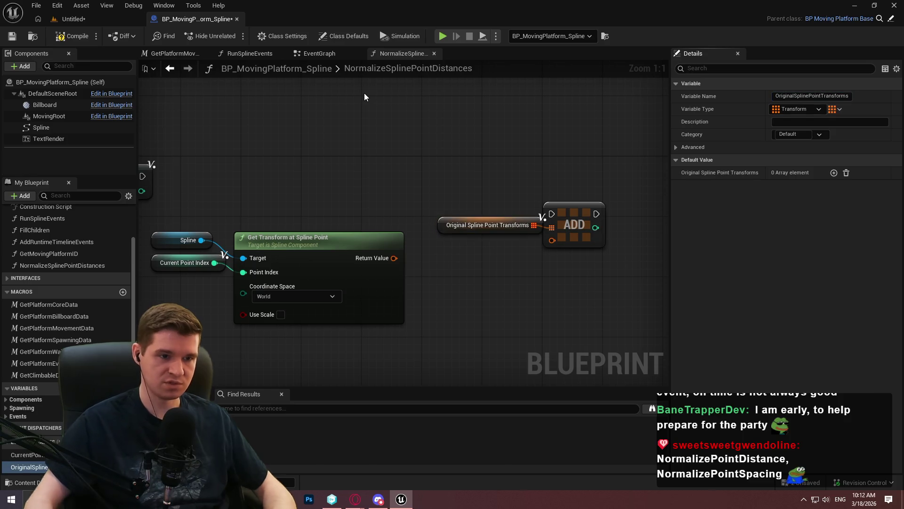
# Step: Wire the point transform and entry exec into ADD, arrange the nodes, and save
pyautogui.moveTo(578, 207); pyautogui.dragTo(601, 208)
pyautogui.moveTo(574, 241); pyautogui.dragTo(381, 258)
pyautogui.moveTo(142, 175)
pyautogui.mouseDown()
pyautogui.moveTo(575, 227)
pyautogui.moveTo(600, 174)
pyautogui.mouseUp()
pyautogui.moveTo(539, 225); pyautogui.dragTo(561, 197)
pyautogui.moveTo(420, 321); pyautogui.dragTo(208, 231)
pyautogui.moveTo(323, 242)
pyautogui.mouseDown()
pyautogui.moveTo(489, 220)
pyautogui.moveTo(480, 221)
pyautogui.mouseUp()
pyautogui.click(631, 221)
pyautogui.moveTo(629, 188); pyautogui.dragTo(552, 178)
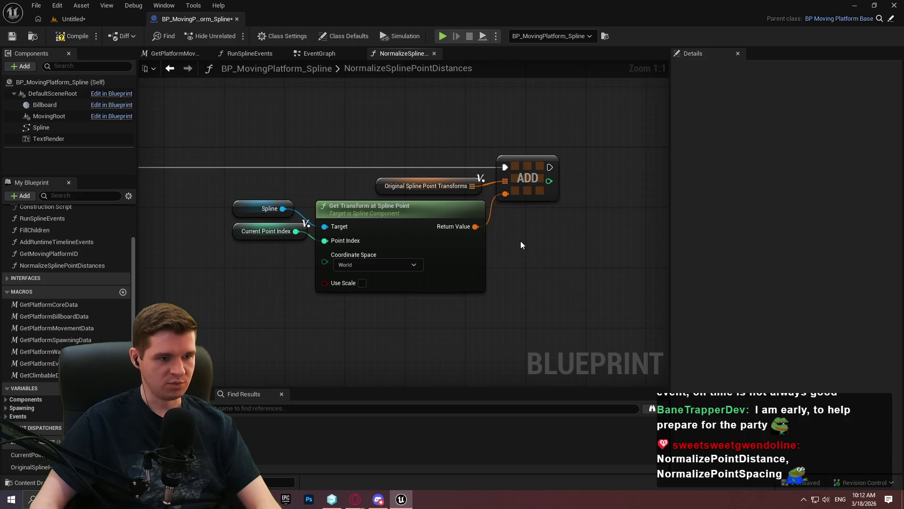
pyautogui.hotkey('ctrl', 's')
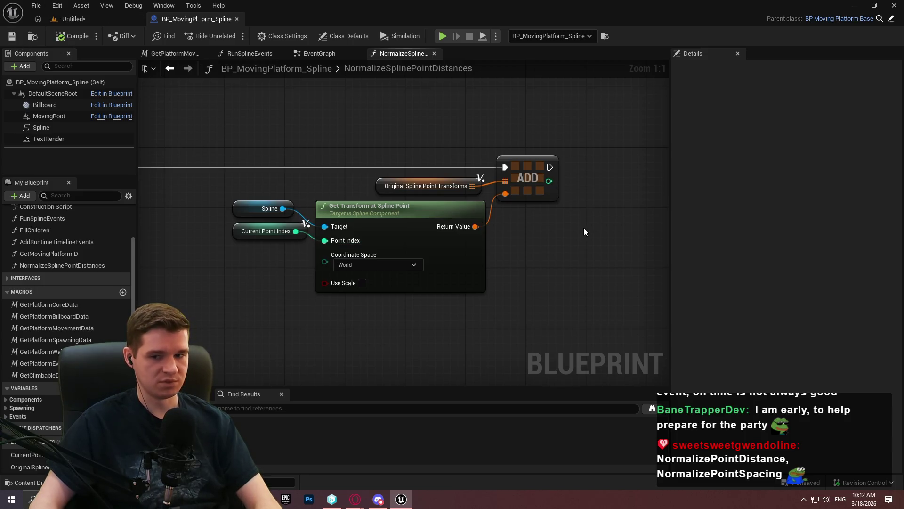
pyautogui.moveTo(584, 228); pyautogui.dragTo(544, 233)
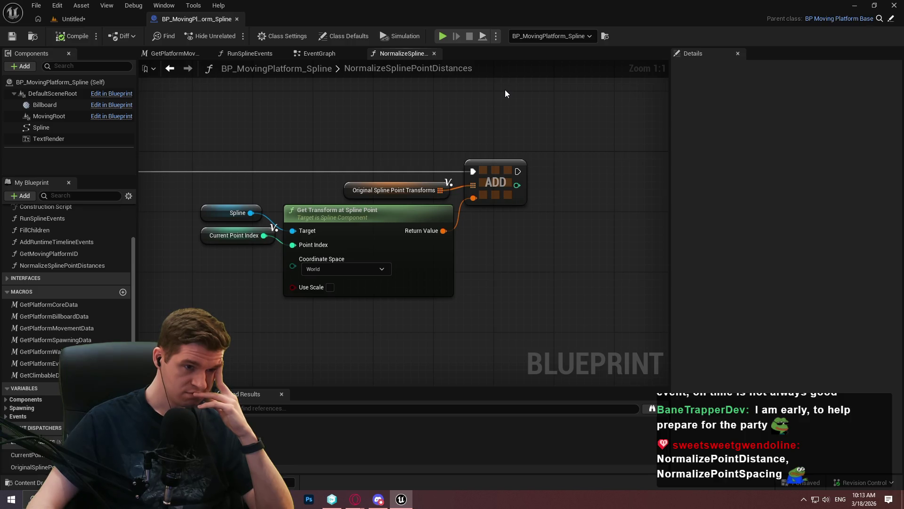
pyautogui.moveTo(497, 88); pyautogui.dragTo(669, 129)
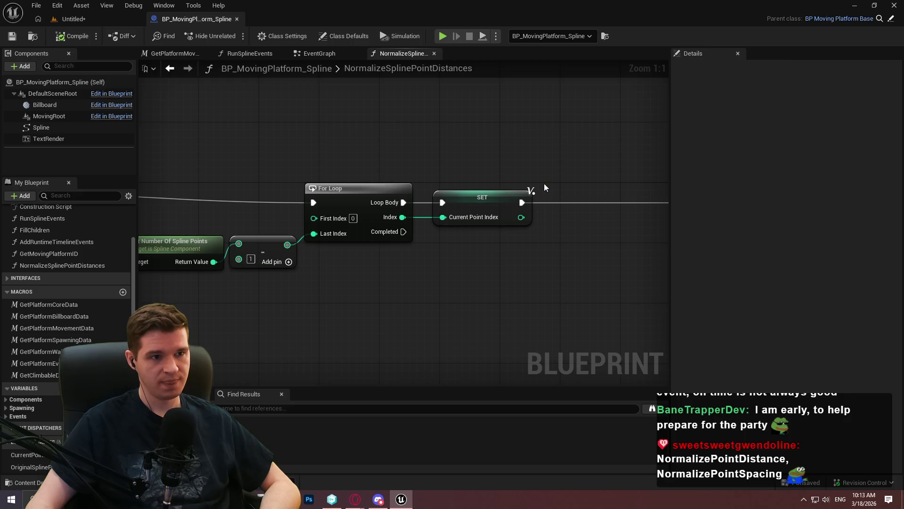
# Step: Add a Get Spline Length node fed by a duplicated Spline getter
pyautogui.moveTo(544, 188); pyautogui.dragTo(622, 240)
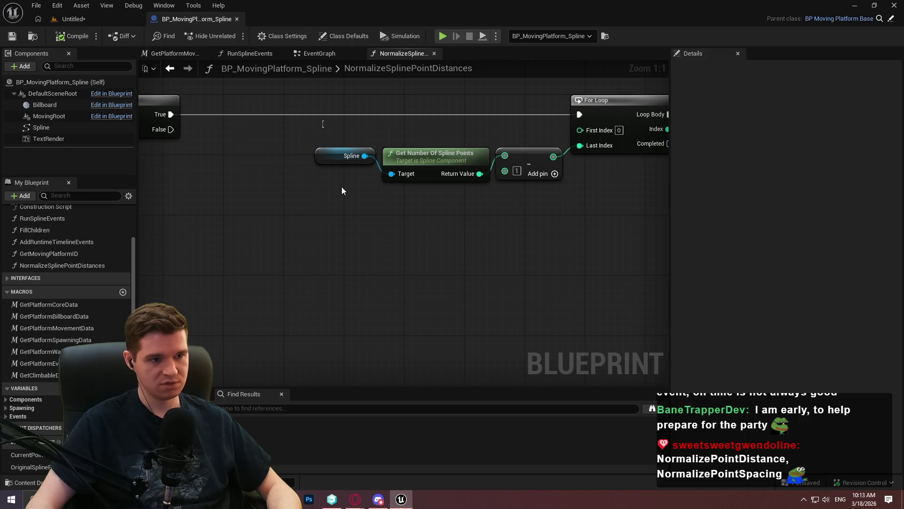
pyautogui.click(346, 156)
pyautogui.hotkey('ctrl', 'd')
pyautogui.moveTo(347, 262); pyautogui.dragTo(426, 254)
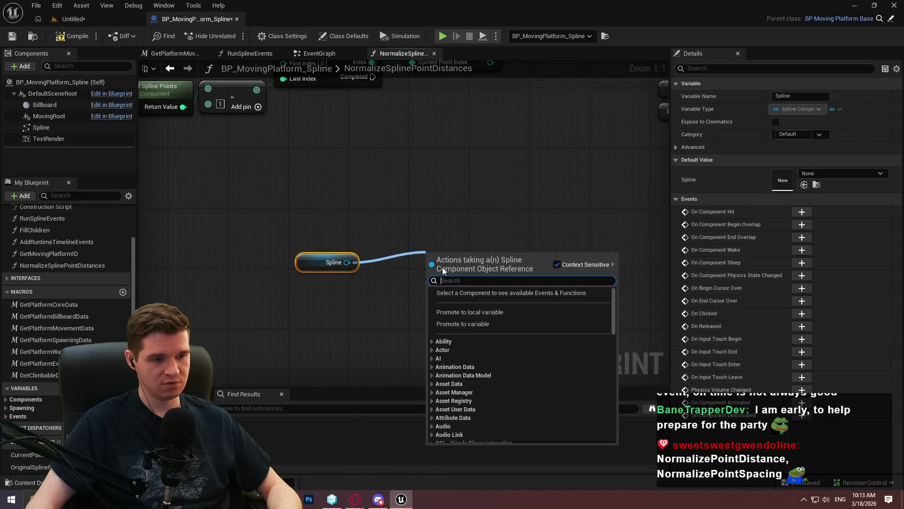
pyautogui.write('spline length')
pyautogui.press('Return')
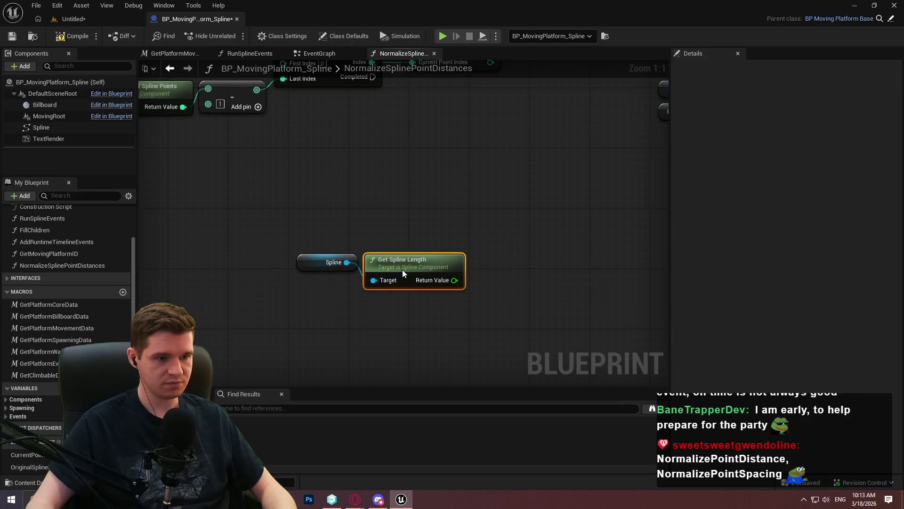
# Step: Create a single-value Float local variable named DistanceBetweenPoints
pyautogui.click(123, 441)
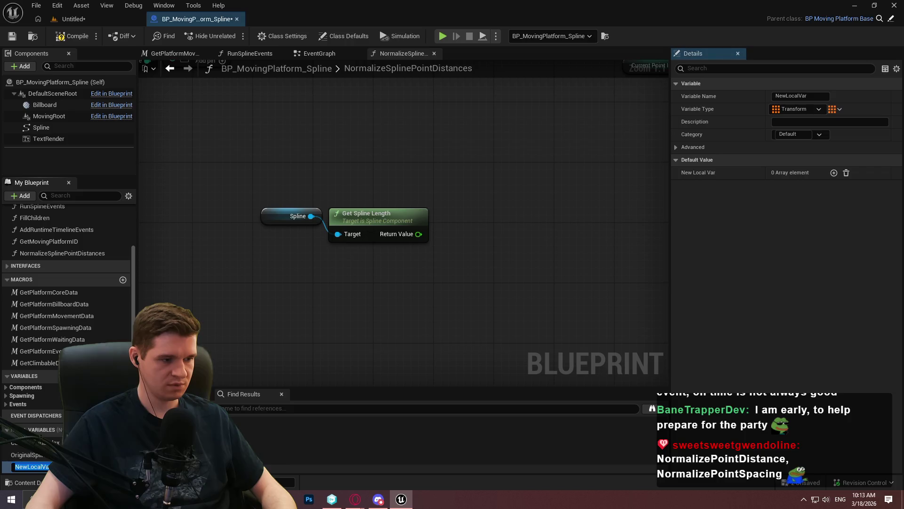
pyautogui.write('Distance')
pyautogui.press('BackSpace')
pyautogui.press('BackSpace')
pyautogui.press('BackSpace')
pyautogui.write('DistanceBetweenPoints')
pyautogui.press('Return')
pyautogui.click(115, 466)
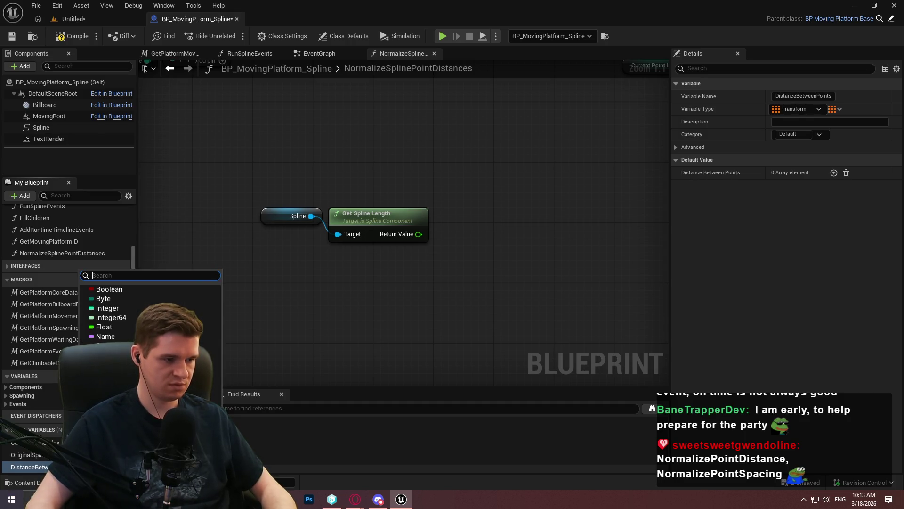
pyautogui.click(104, 326)
pyautogui.click(836, 109)
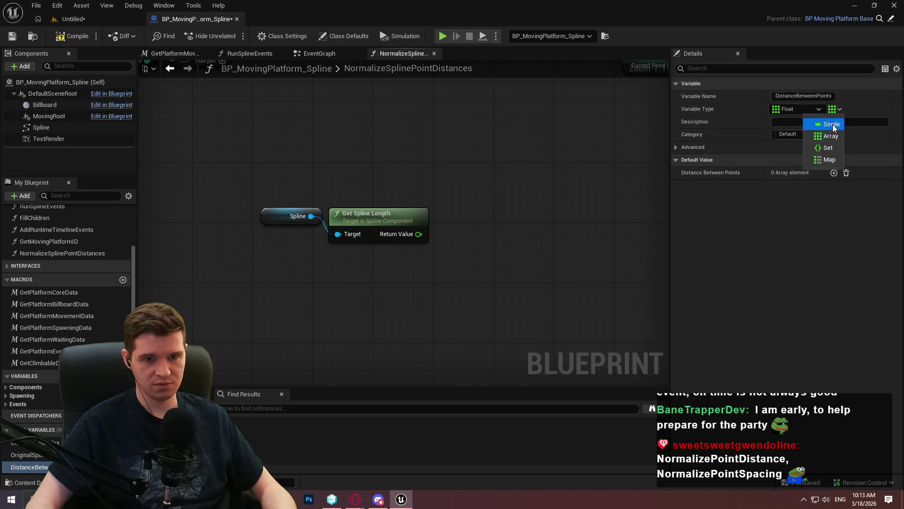
pyautogui.click(831, 124)
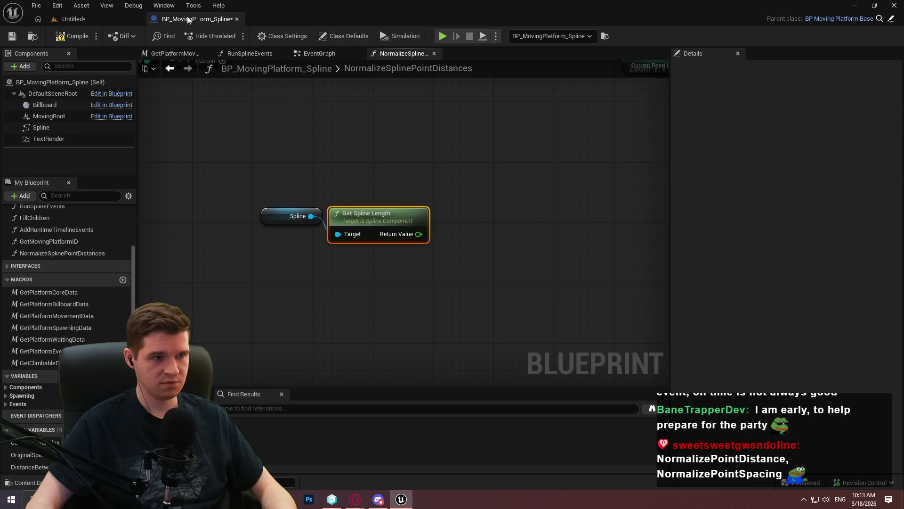
# Step: Give DistanceBetweenPoints a default value of 500 and save the blueprint
pyautogui.click(26, 466)
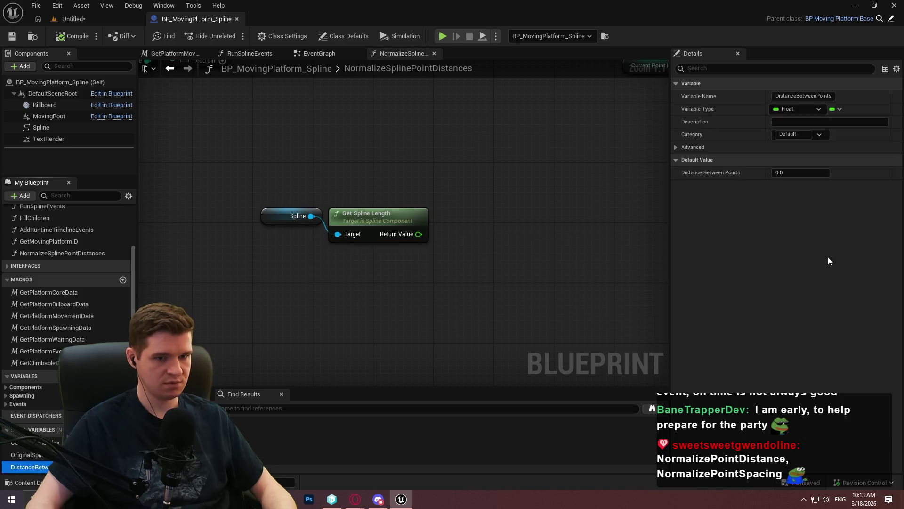
pyautogui.click(825, 173)
pyautogui.write('500')
pyautogui.press('Return')
pyautogui.click(17, 38)
# Step: Place a DistanceBetweenPoints getter and add a divide node after Get Spline Length
pyautogui.moveTo(28, 466); pyautogui.dragTo(339, 314)
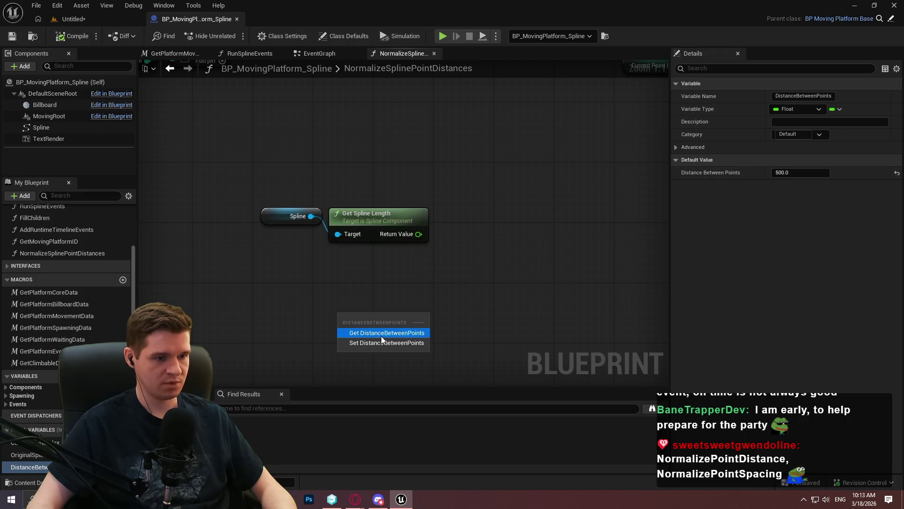
pyautogui.click(381, 333)
pyautogui.moveTo(401, 239); pyautogui.dragTo(483, 227)
pyautogui.write('/')
pyautogui.click(507, 276)
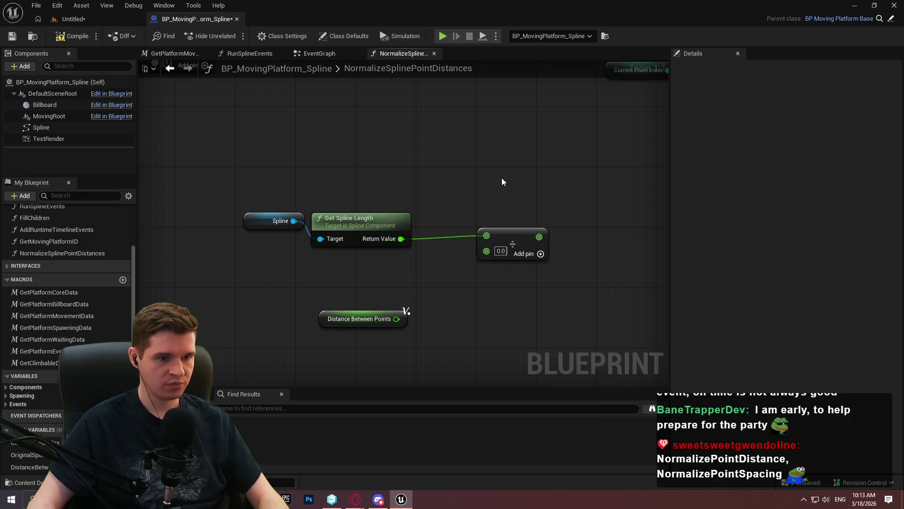
# Step: Paste copies of Spline and Get Spline Length and check length >= 750
pyautogui.moveTo(499, 187)
pyautogui.mouseDown()
pyautogui.moveTo(501, 278)
pyautogui.moveTo(464, 175)
pyautogui.moveTo(256, 245)
pyautogui.mouseUp()
pyautogui.scroll(-2, 597, 277)
pyautogui.scroll(2, 315, 206)
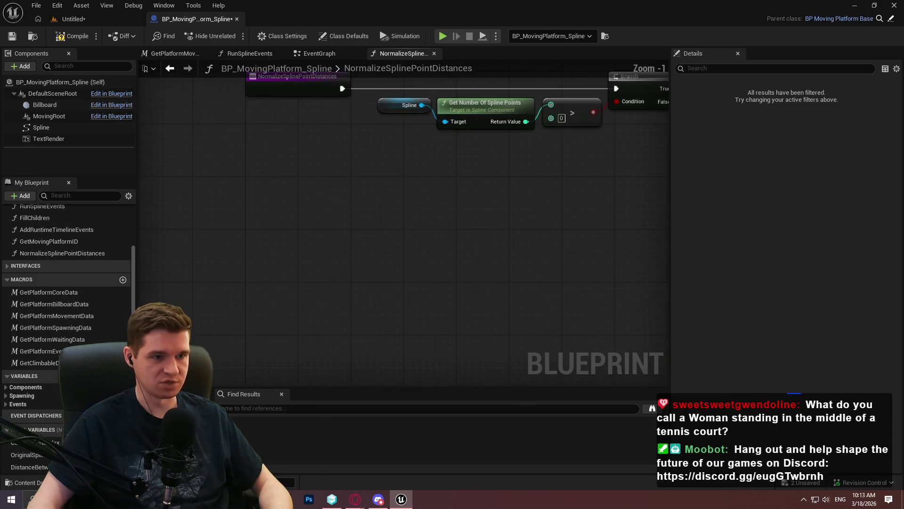
pyautogui.moveTo(315, 206); pyautogui.dragTo(372, 264)
pyautogui.hotkey('ctrl', 'v')
pyautogui.moveTo(504, 271)
pyautogui.mouseDown()
pyautogui.moveTo(404, 245)
pyautogui.moveTo(415, 265)
pyautogui.mouseUp()
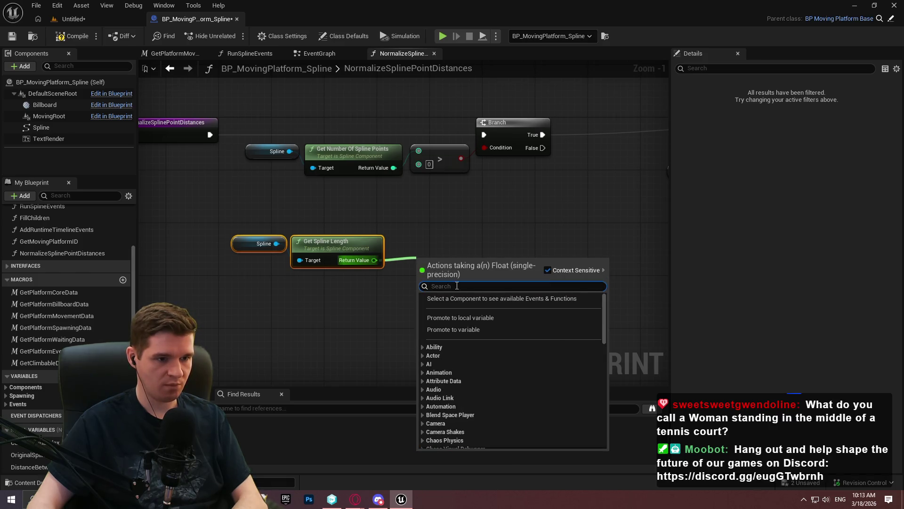
pyautogui.write('>=')
pyautogui.click(504, 323)
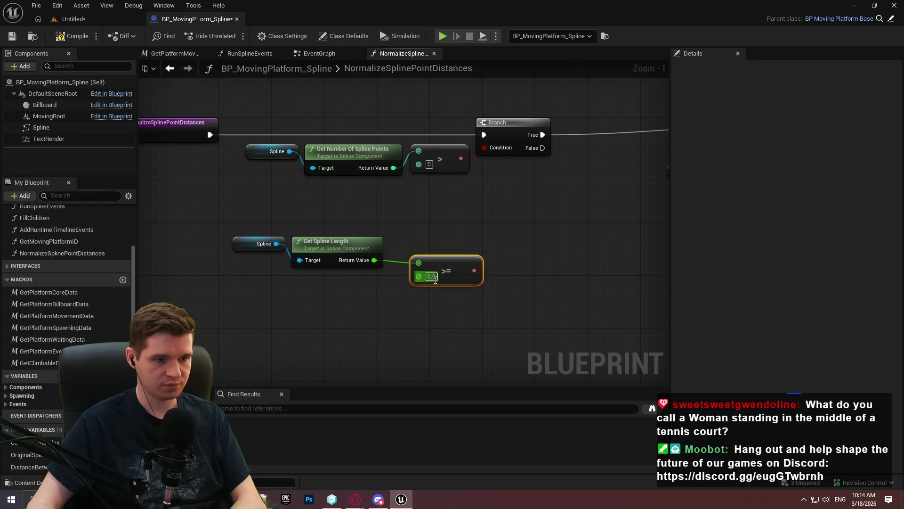
pyautogui.write('750')
pyautogui.press('Return')
# Step: Combine the point-count > 0 check and the length check with an AND node
pyautogui.moveTo(445, 254); pyautogui.dragTo(432, 235)
pyautogui.click(476, 231)
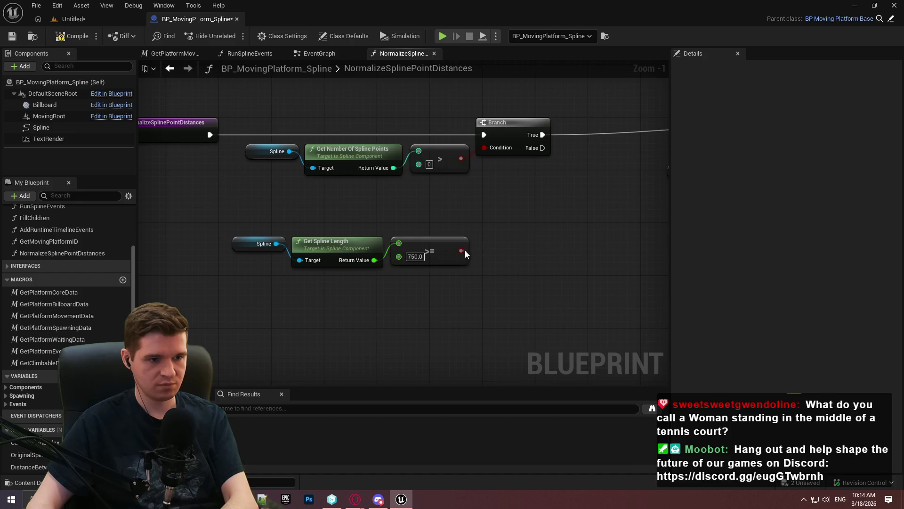
pyautogui.moveTo(461, 158); pyautogui.dragTo(481, 193)
pyautogui.write('and')
pyautogui.press('Return')
pyautogui.moveTo(462, 250); pyautogui.dragTo(488, 208)
pyautogui.click(521, 273)
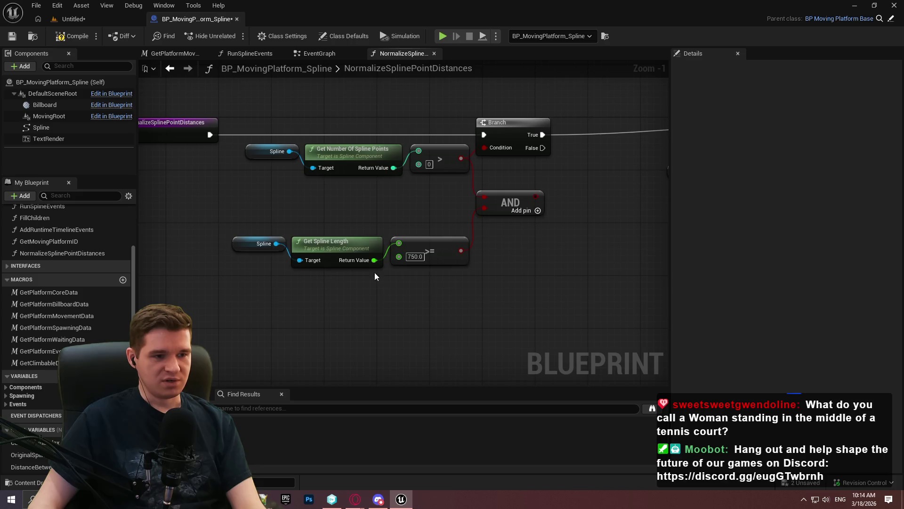
# Step: Arrange the length check and AND nodes beside the Branch condition
pyautogui.moveTo(412, 280); pyautogui.dragTo(245, 231)
pyautogui.moveTo(428, 241); pyautogui.dragTo(427, 195)
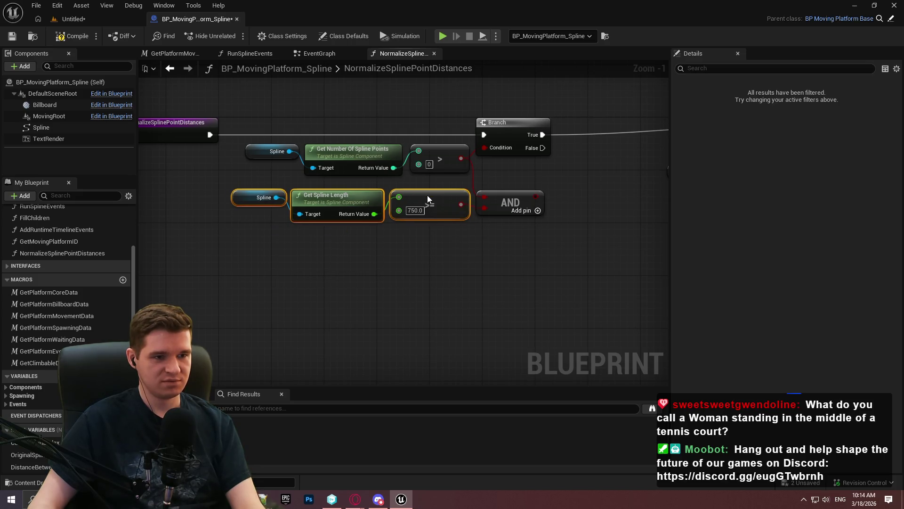
pyautogui.click(506, 189)
pyautogui.moveTo(506, 189); pyautogui.dragTo(513, 170)
pyautogui.moveTo(553, 235)
pyautogui.mouseDown()
pyautogui.moveTo(284, 156)
pyautogui.moveTo(247, 156)
pyautogui.mouseUp()
pyautogui.moveTo(531, 188)
pyautogui.mouseDown()
pyautogui.moveTo(428, 197)
pyautogui.moveTo(439, 196)
pyautogui.mouseUp()
pyautogui.click(505, 172)
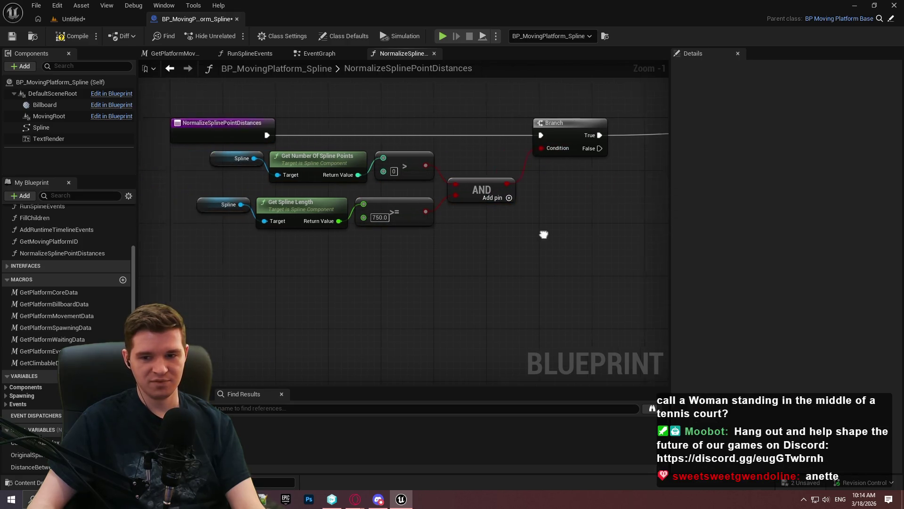
# Step: Move the function entry node left and save the blueprint
pyautogui.moveTo(339, 137); pyautogui.dragTo(195, 137)
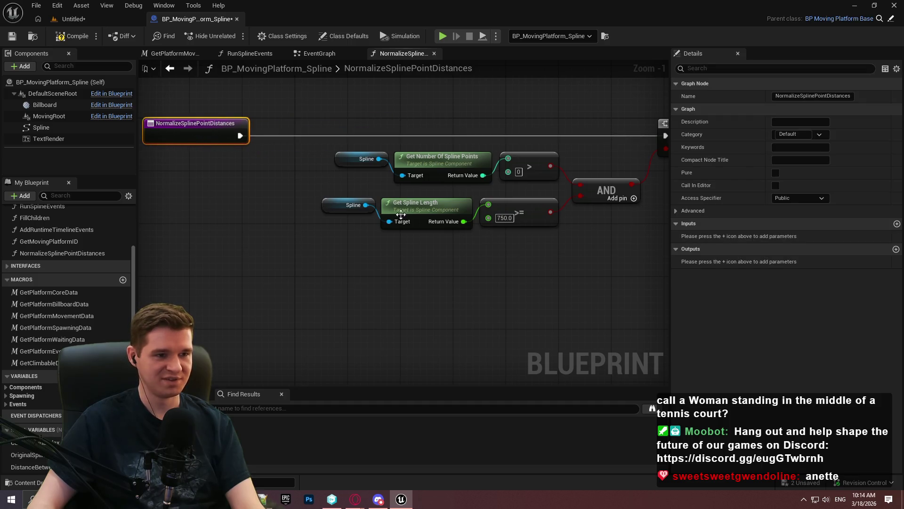
pyautogui.click(560, 268)
pyautogui.scroll(-3, 560, 267)
pyautogui.scroll(1, 399, 243)
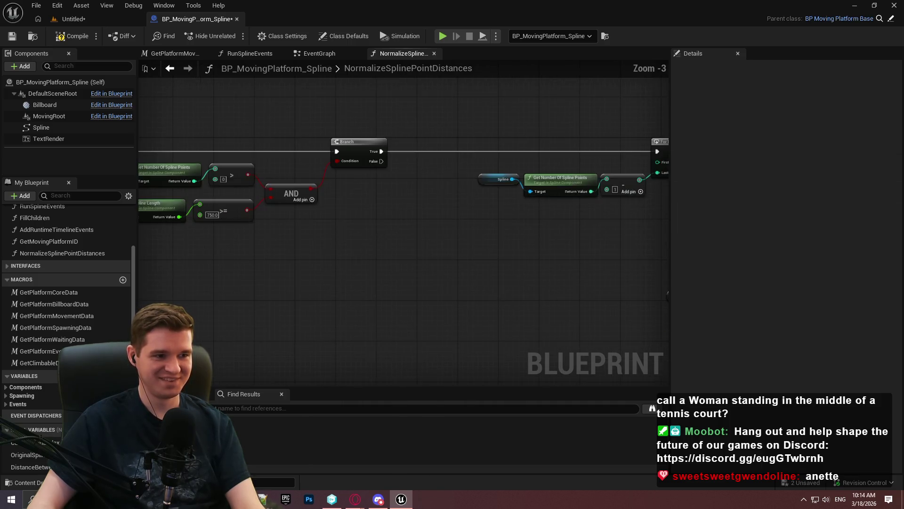
pyautogui.scroll(3, 288, 219)
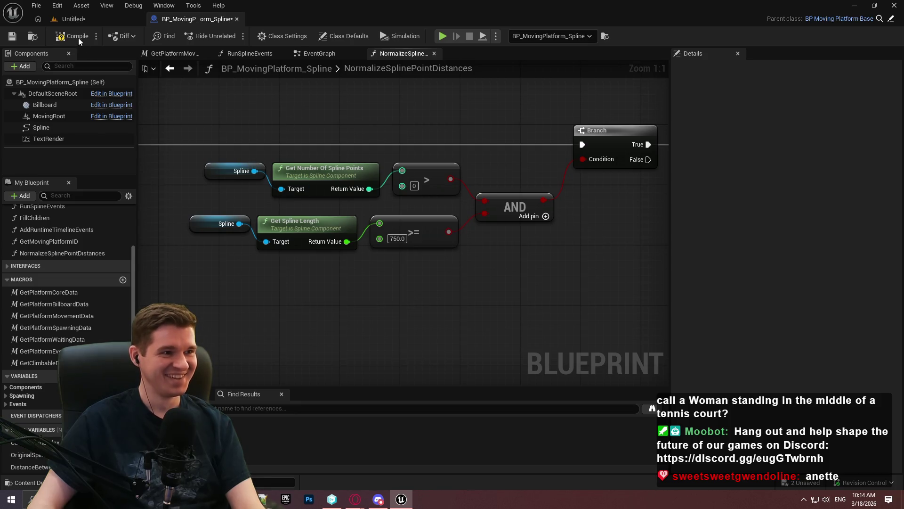
pyautogui.click(9, 37)
# Step: Pan the graph back to the spline length and divide nodes, then switch to Opera
pyautogui.moveTo(594, 293)
pyautogui.mouseDown()
pyautogui.moveTo(300, 194)
pyautogui.moveTo(240, 225)
pyautogui.moveTo(555, 277)
pyautogui.moveTo(541, 255)
pyautogui.mouseUp()
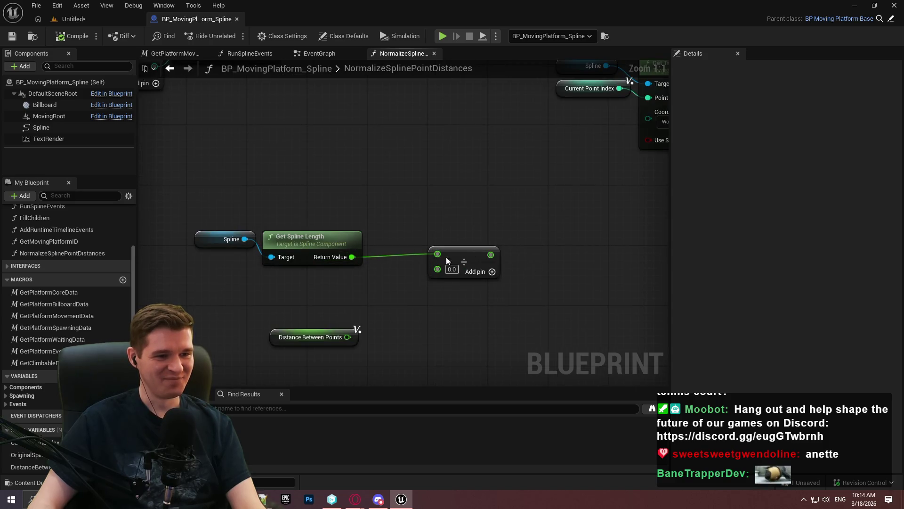
pyautogui.moveTo(447, 206)
pyautogui.mouseDown()
pyautogui.moveTo(506, 198)
pyautogui.moveTo(563, 207)
pyautogui.mouseUp()
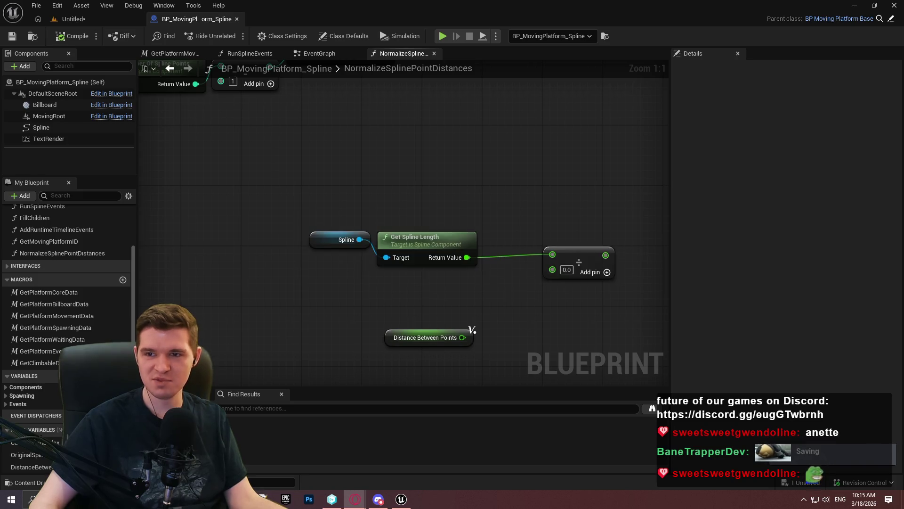
pyautogui.hotkey('alt', 'Tab')
# Step: Read down the rd.com anti-jokes page to the tractor joke, then return to Unreal Editor
pyautogui.scroll(-10, 591, 281)
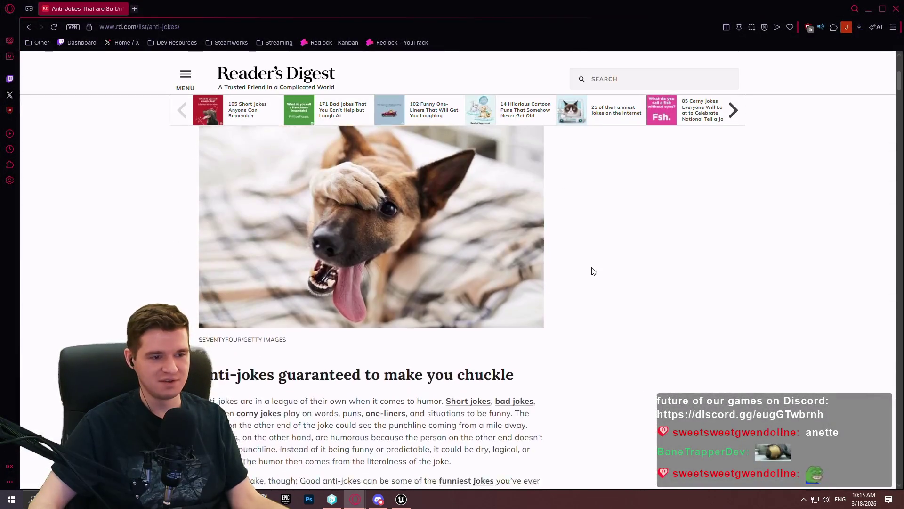
pyautogui.scroll(-9, 560, 245)
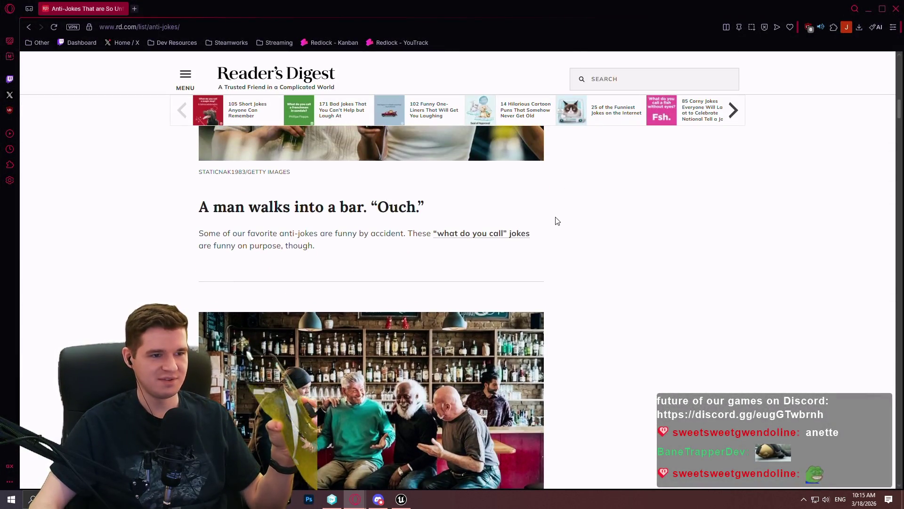
pyautogui.scroll(-7, 414, 234)
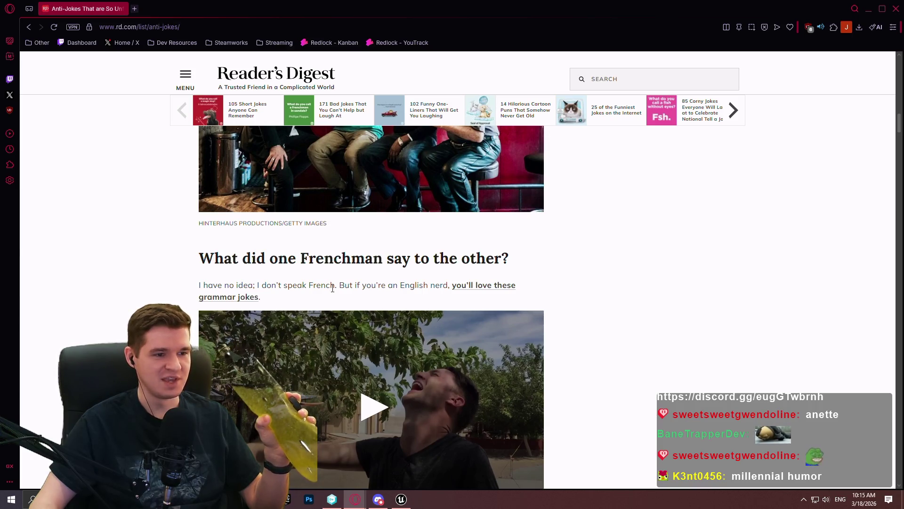
pyautogui.moveTo(337, 287)
pyautogui.mouseDown()
pyautogui.moveTo(182, 268)
pyautogui.moveTo(182, 256)
pyautogui.mouseUp()
pyautogui.click(779, 306)
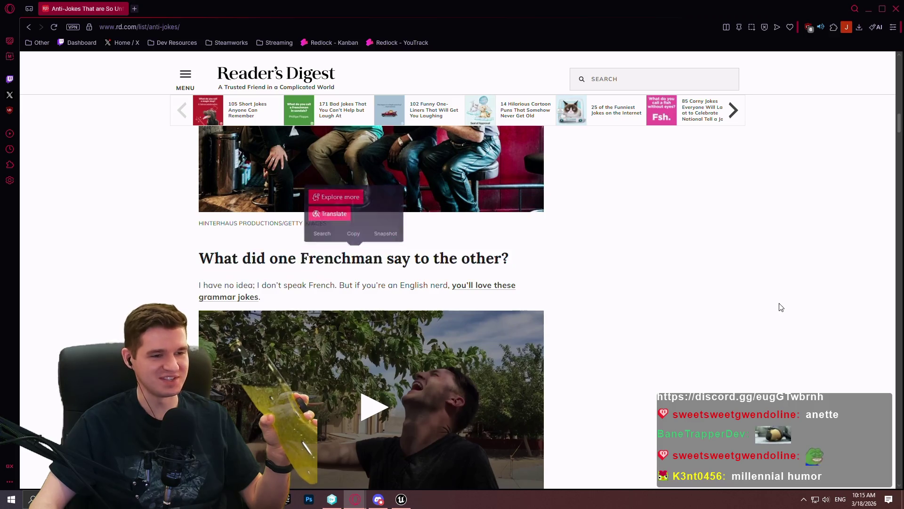
pyautogui.scroll(-3, 678, 265)
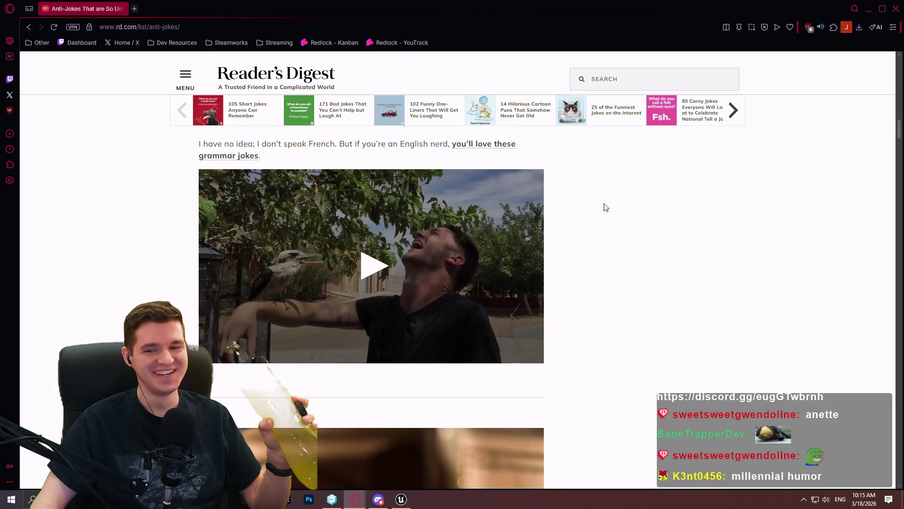
pyautogui.scroll(-6, 594, 216)
pyautogui.scroll(-2, 573, 217)
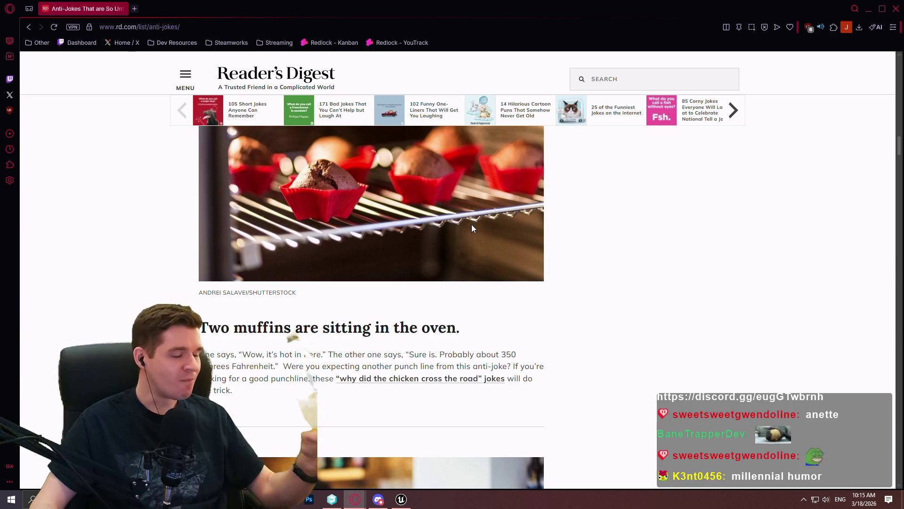
pyautogui.scroll(-10, 473, 231)
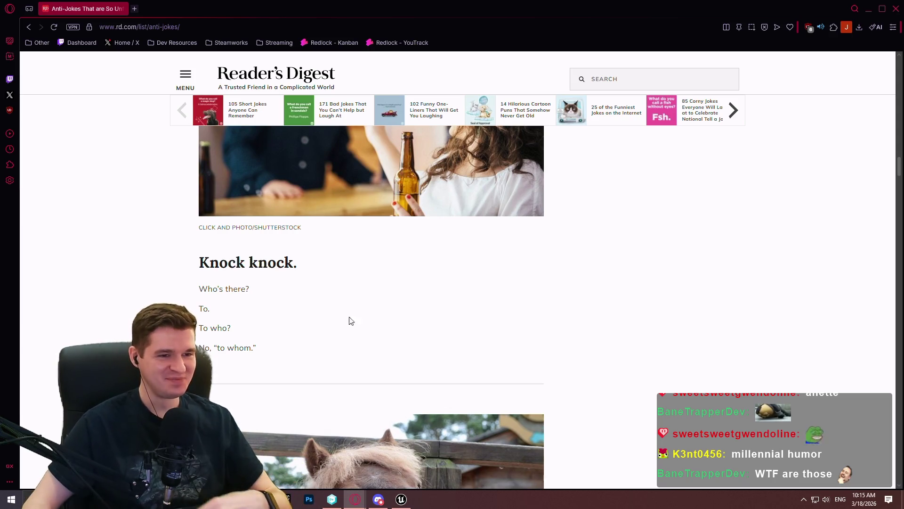
pyautogui.scroll(-3, 707, 284)
pyautogui.scroll(-4, 647, 281)
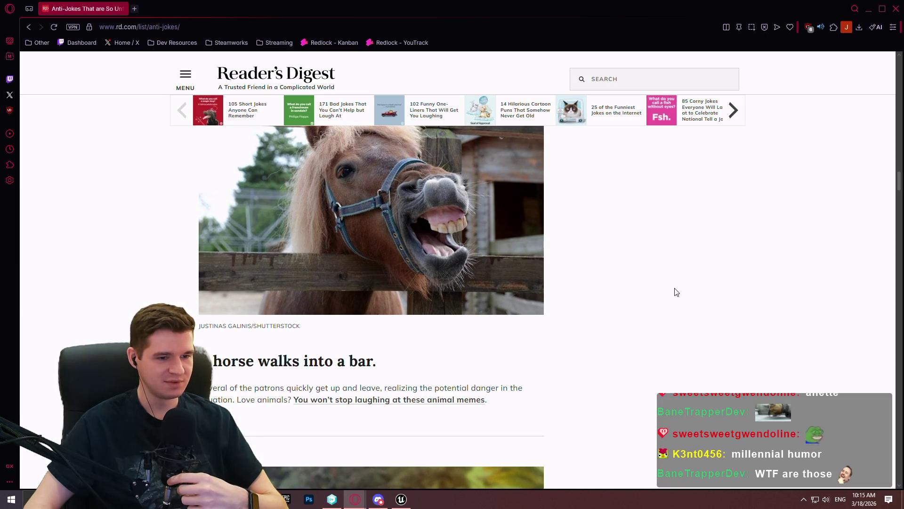
pyautogui.scroll(-2, 677, 282)
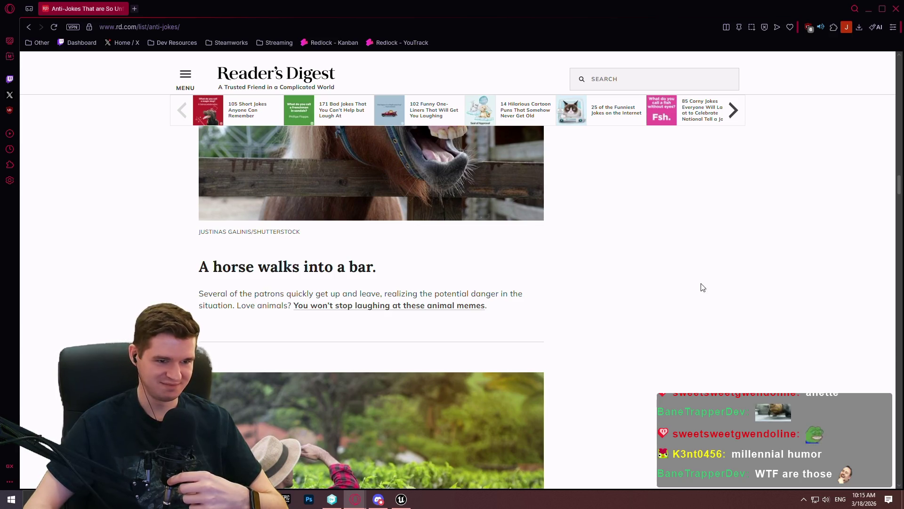
pyautogui.scroll(-8, 702, 287)
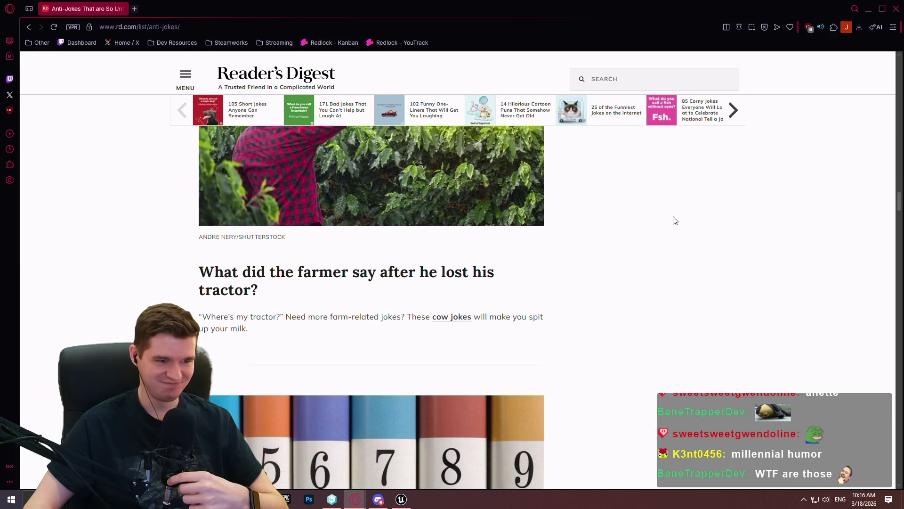
pyautogui.hotkey('alt', 'Tab')
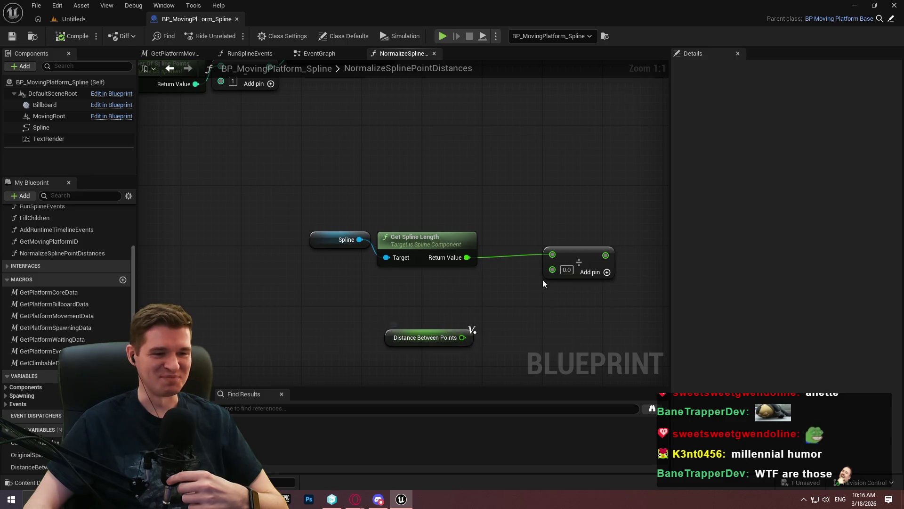
# Step: Move the divide node and Distance Between Points getter close to Get Spline Length
pyautogui.moveTo(579, 259)
pyautogui.mouseDown()
pyautogui.moveTo(556, 285)
pyautogui.moveTo(539, 280)
pyautogui.mouseUp()
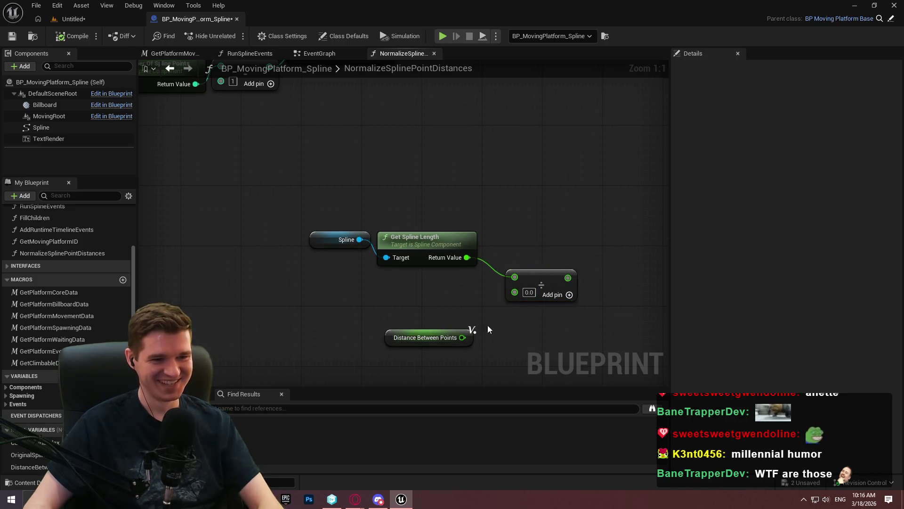
pyautogui.moveTo(471, 339); pyautogui.dragTo(472, 295)
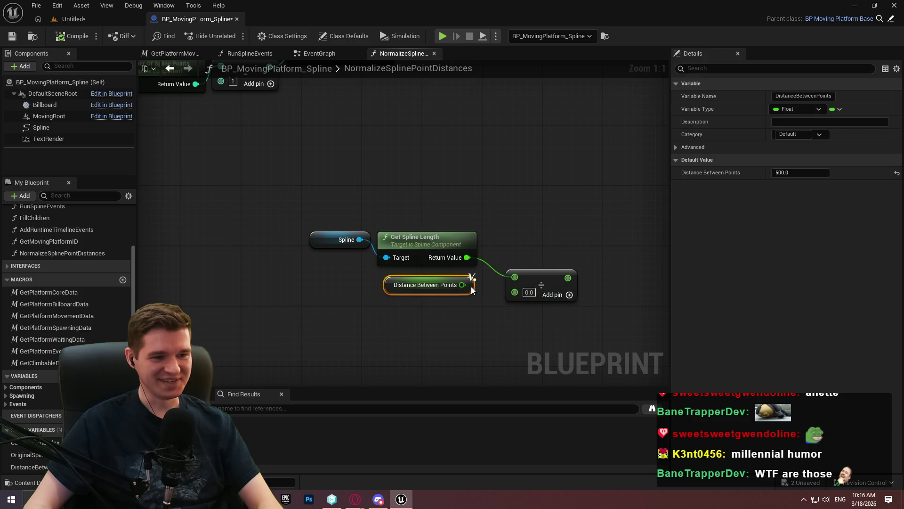
pyautogui.click(499, 329)
pyautogui.moveTo(499, 330); pyautogui.dragTo(440, 348)
pyautogui.click(486, 285)
pyautogui.click(472, 258)
pyautogui.moveTo(472, 258); pyautogui.dragTo(438, 197)
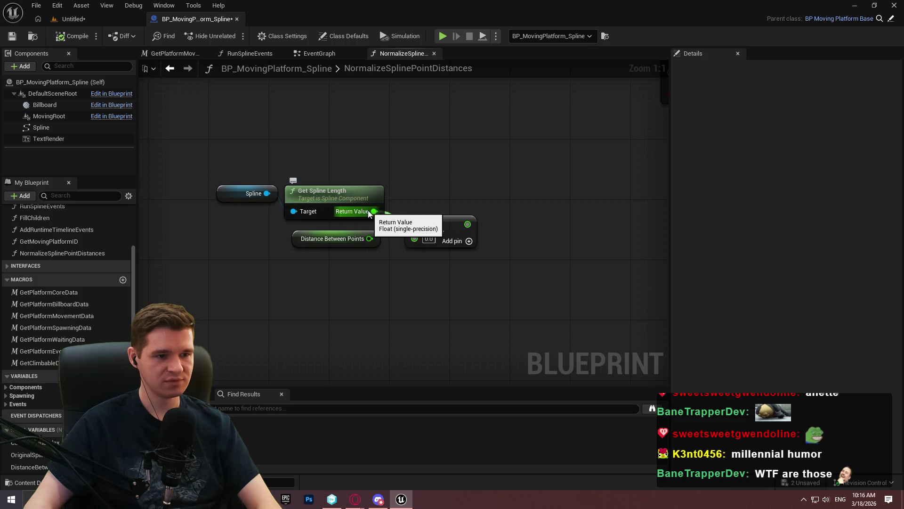
# Step: Add a Division (Whole and Remainder) node: spline length as Dividend, Distance Between Points as Divisor
pyautogui.rightClick(424, 263)
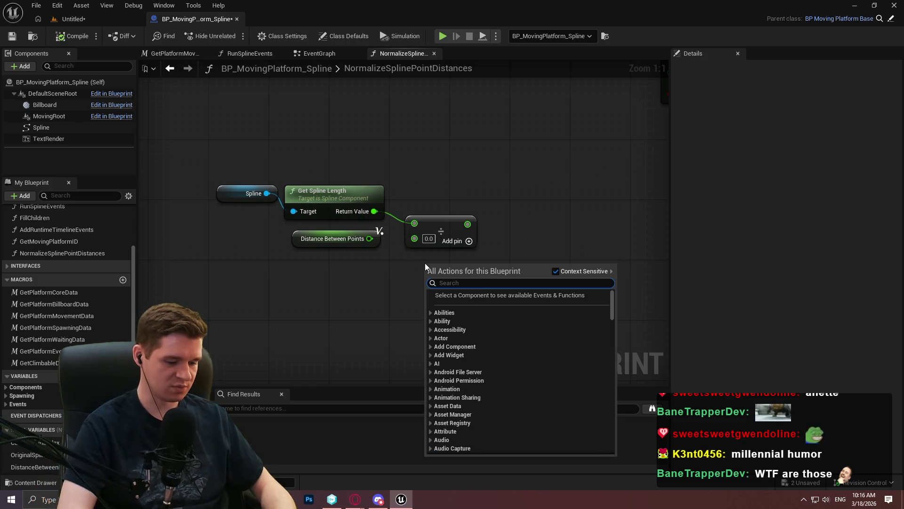
pyautogui.write('remainder')
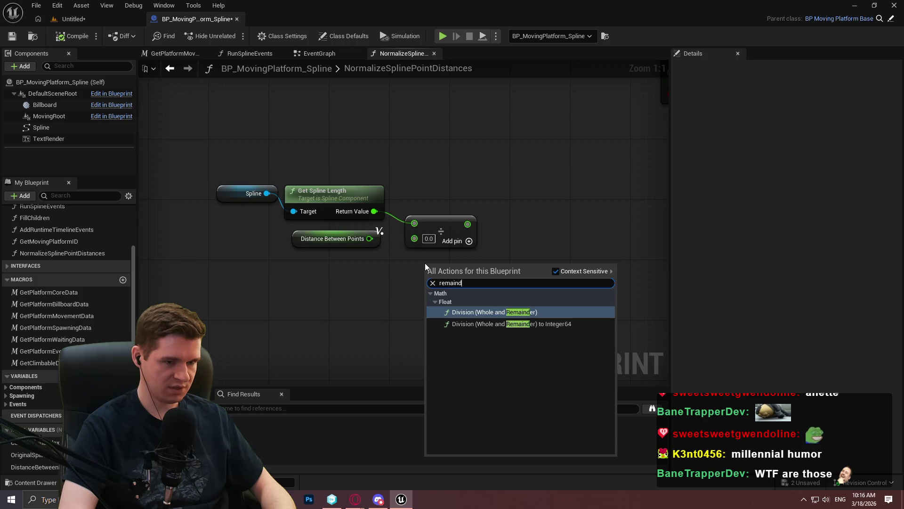
pyautogui.click(492, 312)
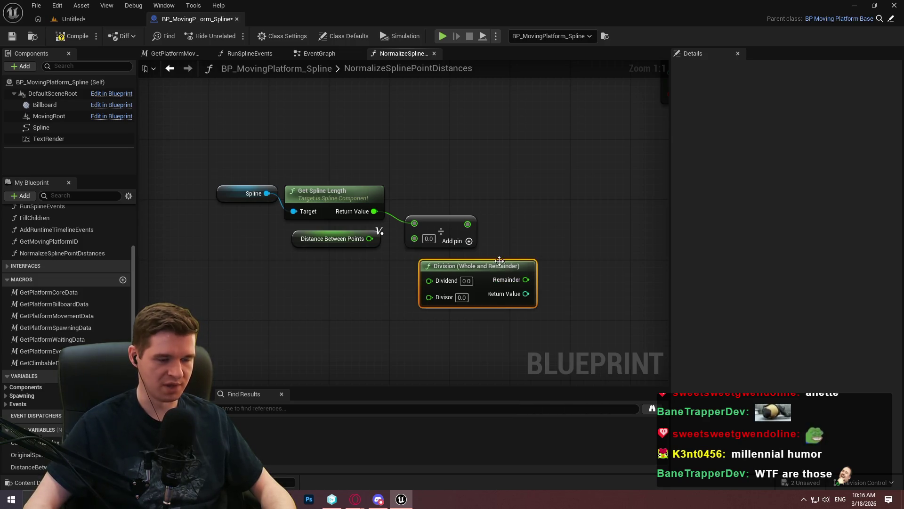
pyautogui.click(480, 308)
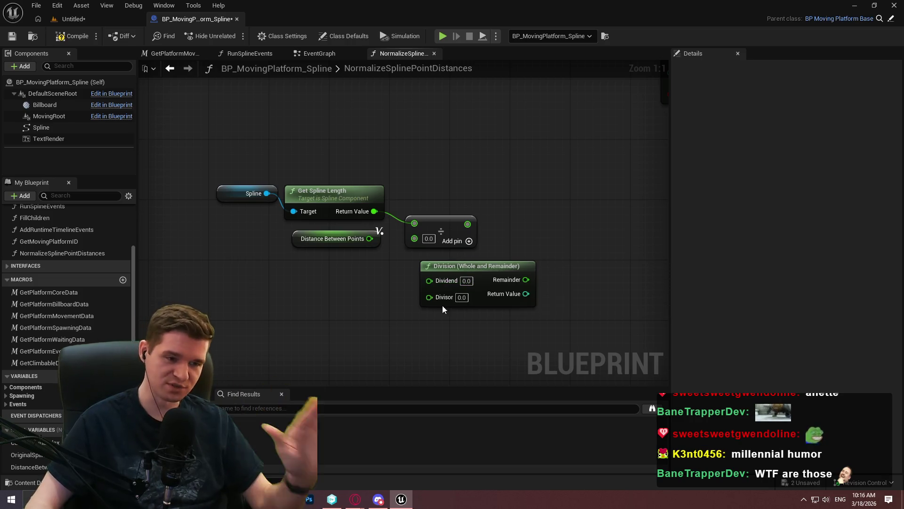
pyautogui.moveTo(432, 282); pyautogui.dragTo(375, 211)
pyautogui.moveTo(429, 295)
pyautogui.mouseDown()
pyautogui.moveTo(358, 255)
pyautogui.moveTo(359, 233)
pyautogui.moveTo(417, 257)
pyautogui.moveTo(333, 272)
pyautogui.moveTo(361, 254)
pyautogui.moveTo(345, 239)
pyautogui.moveTo(439, 293)
pyautogui.moveTo(445, 210)
pyautogui.mouseUp()
pyautogui.click(439, 233)
# Step: Delete the old plain divide node and save the blueprint
pyautogui.press('Delete')
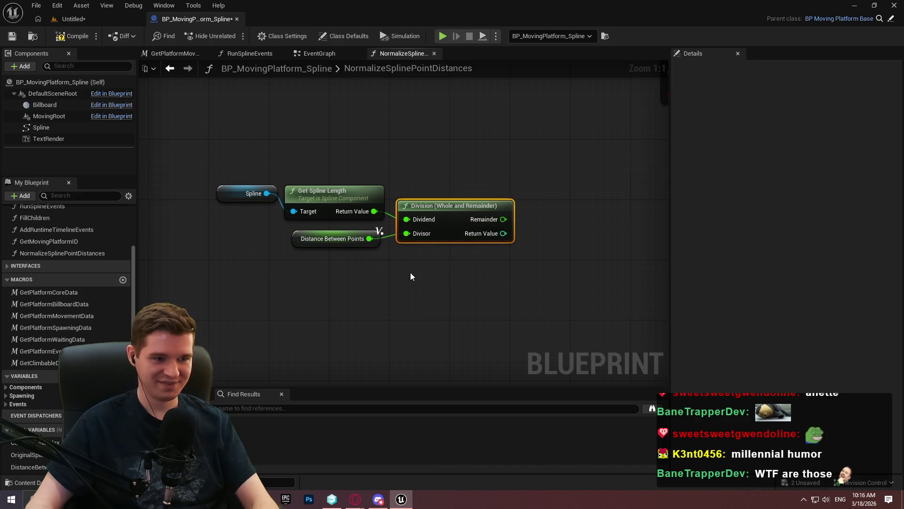
pyautogui.moveTo(463, 330); pyautogui.dragTo(417, 407)
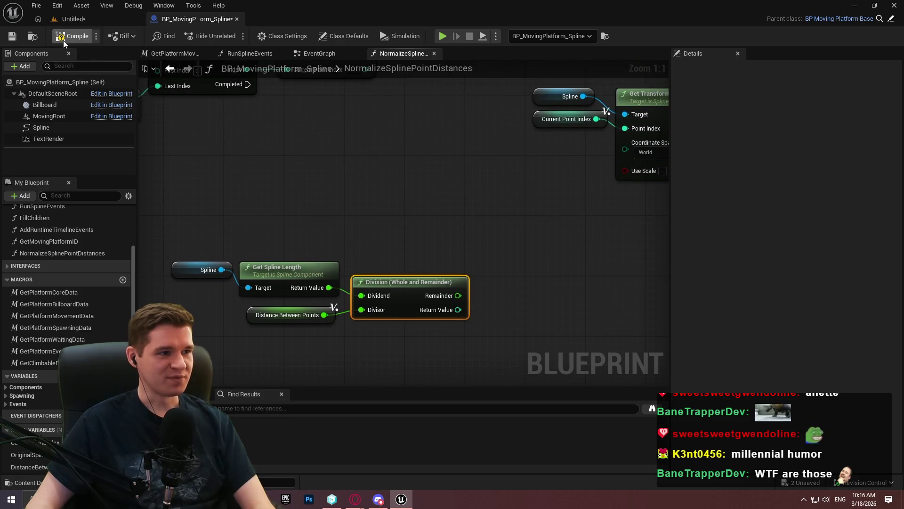
pyautogui.click(11, 38)
# Step: Inspect the Division node's integer Return Value and pull a wire from it
pyautogui.moveTo(533, 285)
pyautogui.mouseDown()
pyautogui.moveTo(547, 360)
pyautogui.moveTo(570, 216)
pyautogui.mouseUp()
pyautogui.scroll(1, 572, 220)
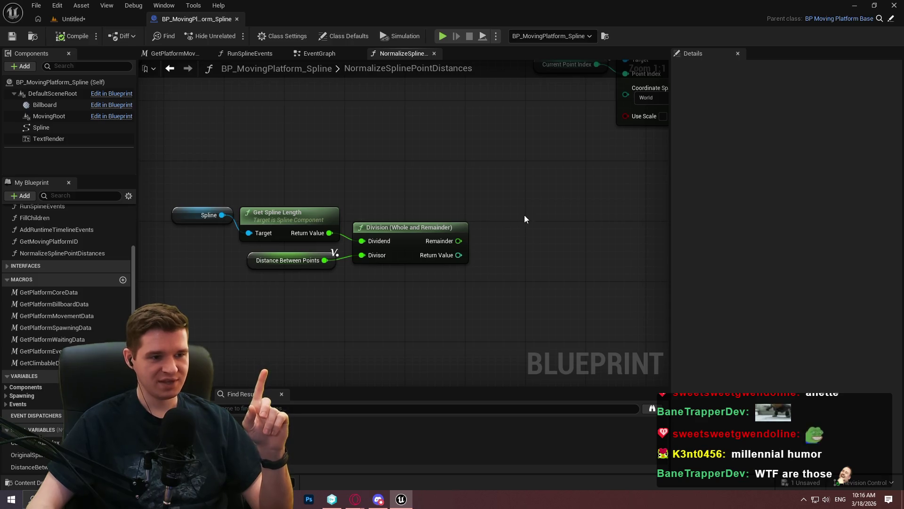
pyautogui.scroll(1, 435, 249)
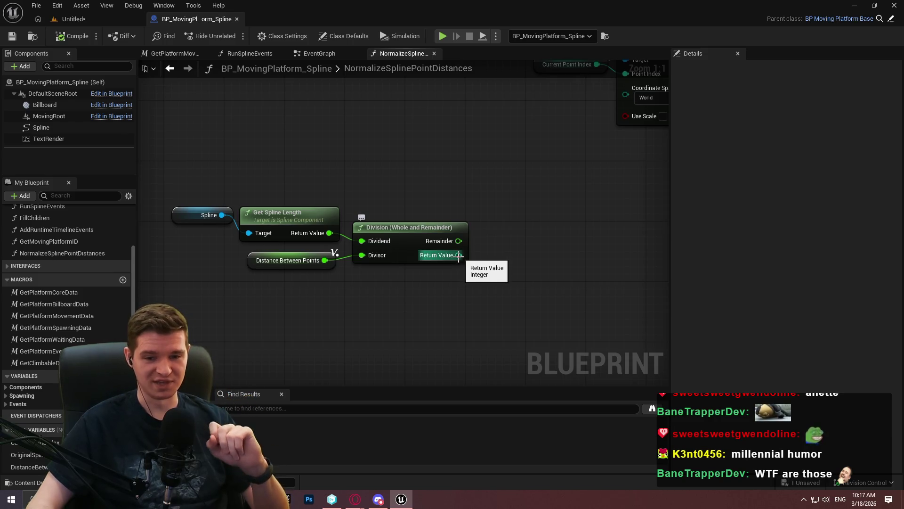
pyautogui.scroll(-3, 438, 212)
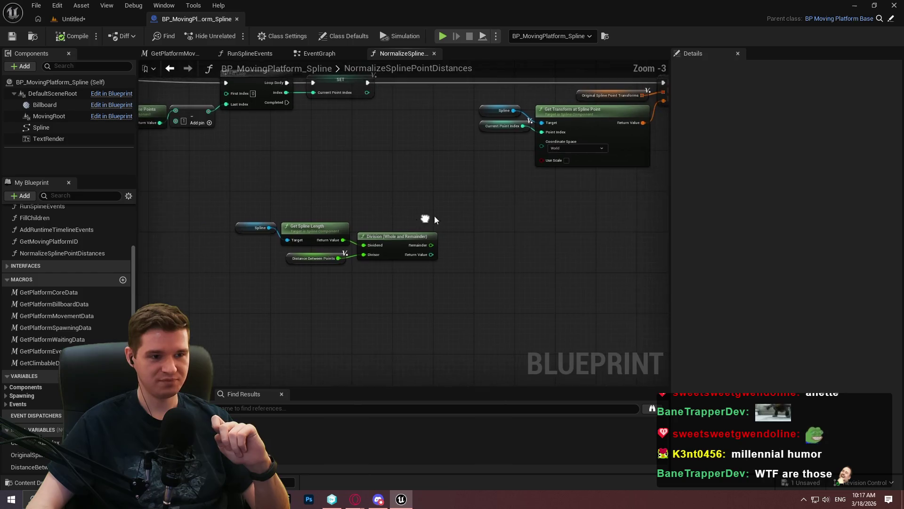
pyautogui.scroll(2, 435, 220)
pyautogui.moveTo(432, 269); pyautogui.dragTo(463, 241)
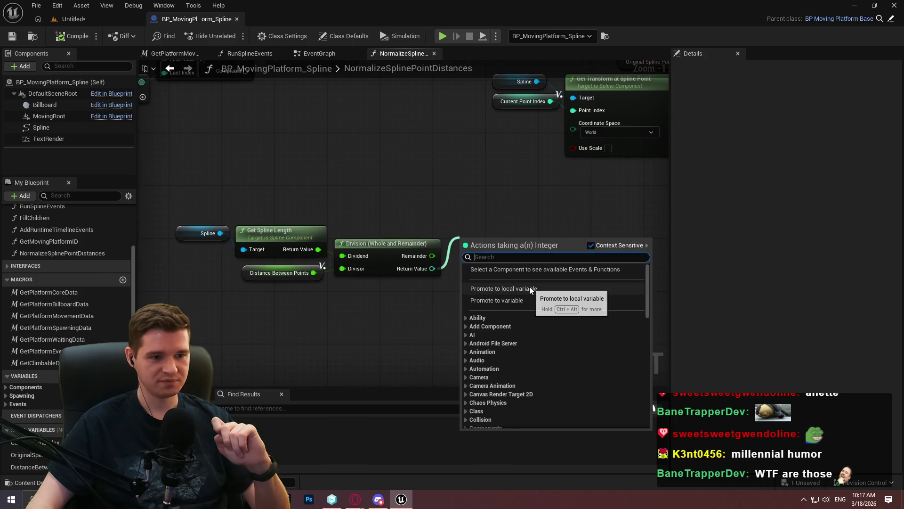
# Step: Store the whole result in NumberOfPointsToSpawn and the remainder in RemainderLength local variables
pyautogui.click(530, 288)
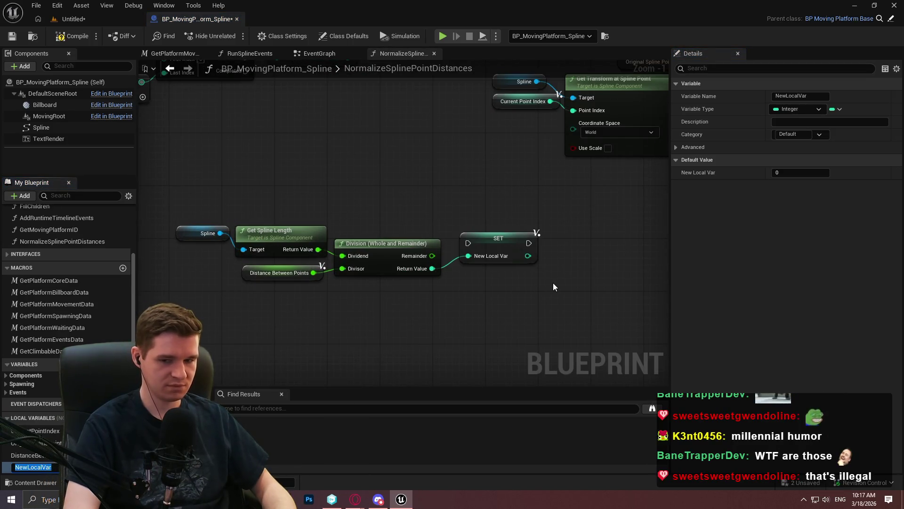
pyautogui.write('Nume')
pyautogui.press('BackSpace')
pyautogui.write('ber')
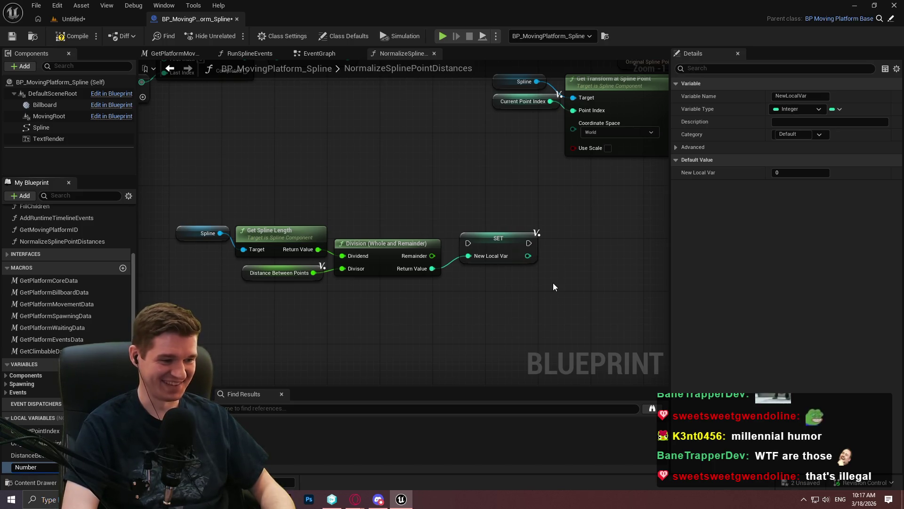
pyautogui.write('OfPointsToSpawn')
pyautogui.press('Return')
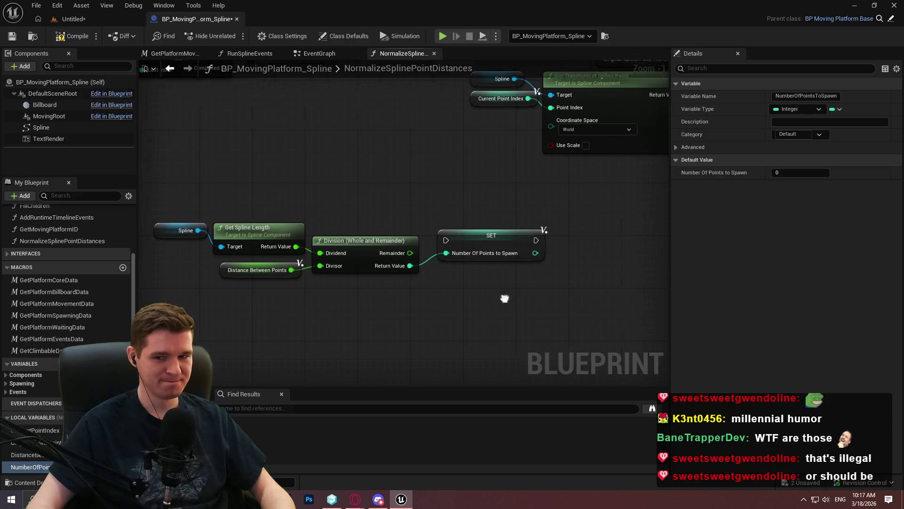
pyautogui.moveTo(308, 227); pyautogui.dragTo(338, 156)
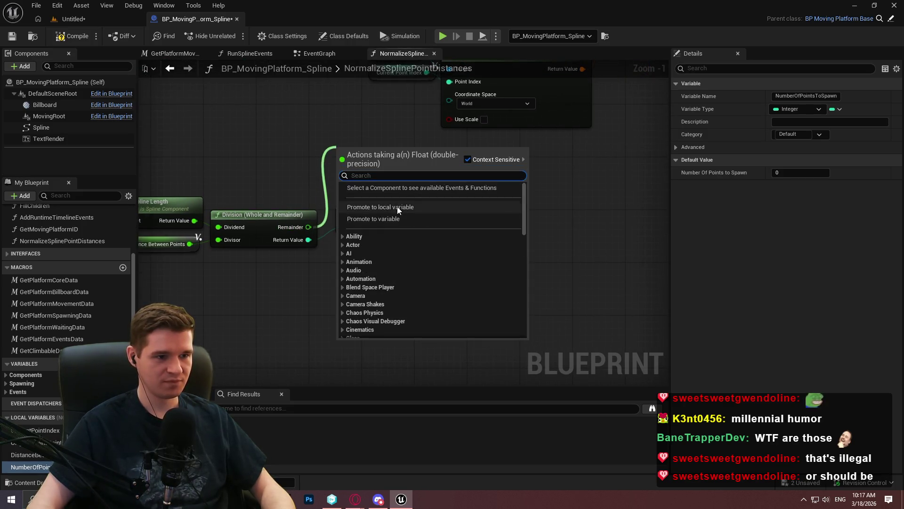
pyautogui.click(397, 209)
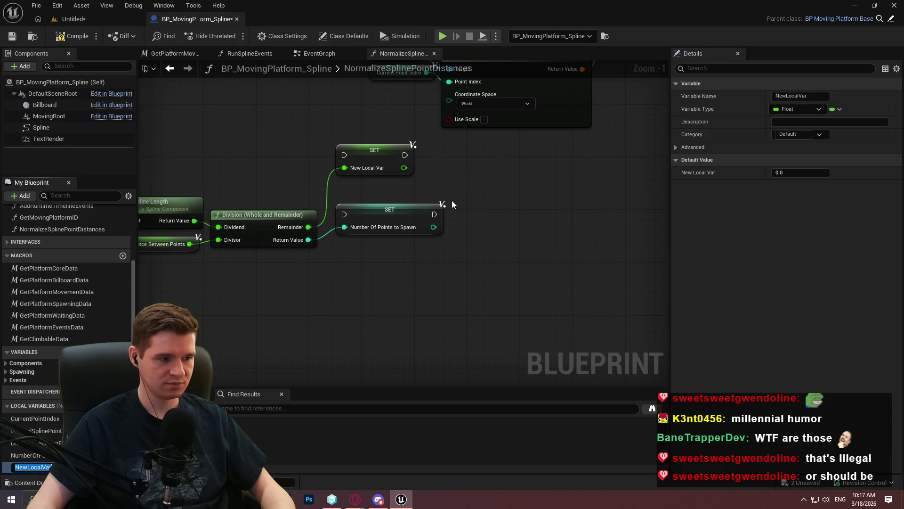
pyautogui.write('RemainderL')
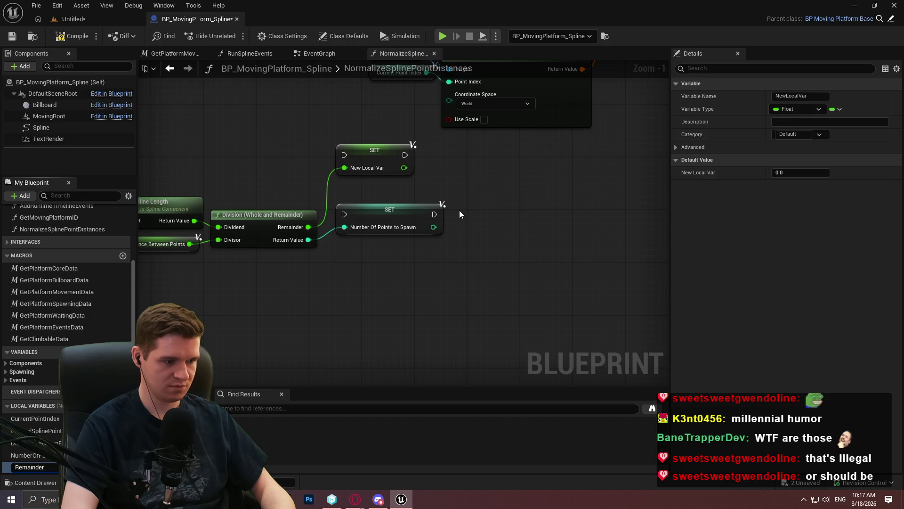
pyautogui.write('ength')
pyautogui.press('Return')
# Step: Chain the two SET nodes, add a reroute point, and tidy the calculation nodes
pyautogui.moveTo(427, 192)
pyautogui.mouseDown()
pyautogui.moveTo(511, 251)
pyautogui.moveTo(663, 246)
pyautogui.mouseUp()
pyautogui.moveTo(459, 209)
pyautogui.mouseDown()
pyautogui.moveTo(459, 255)
pyautogui.moveTo(571, 252)
pyautogui.moveTo(543, 263)
pyautogui.mouseUp()
pyautogui.click(560, 325)
pyautogui.doubleClick(442, 287)
pyautogui.moveTo(442, 286); pyautogui.dragTo(486, 302)
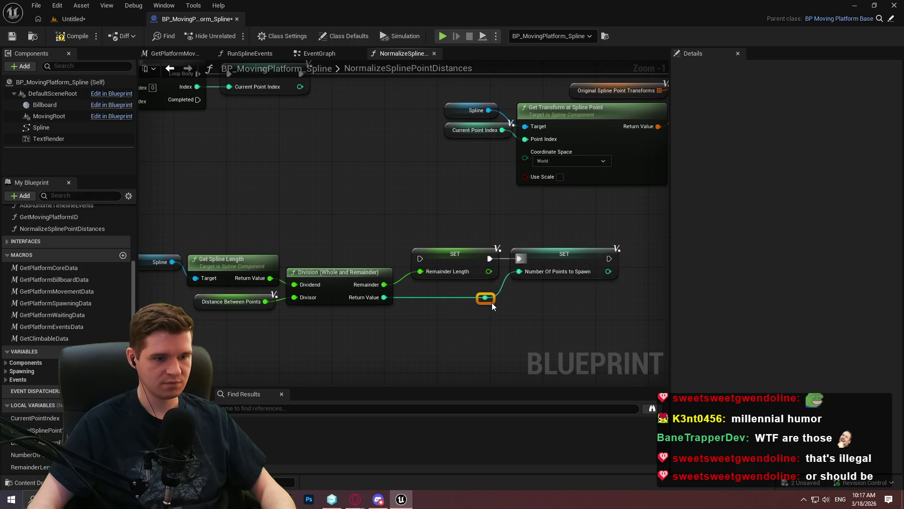
pyautogui.moveTo(419, 278); pyautogui.dragTo(488, 235)
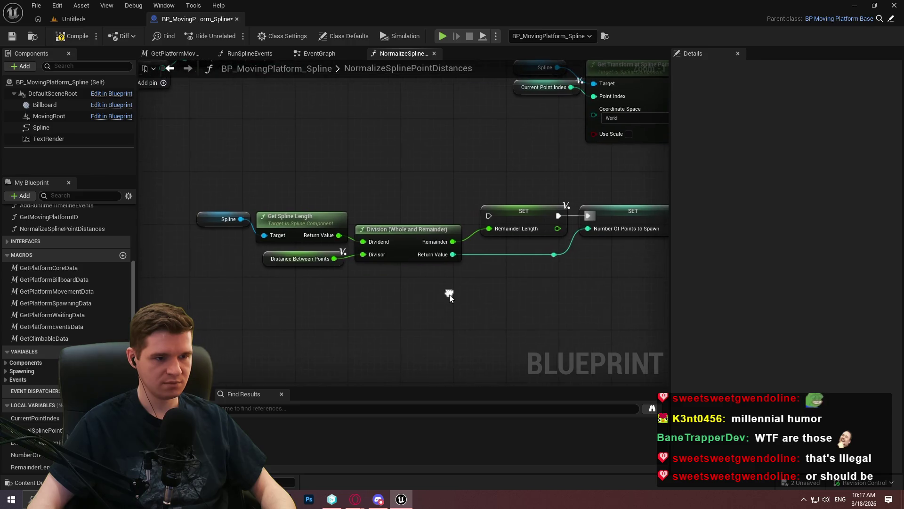
pyautogui.moveTo(434, 299); pyautogui.dragTo(229, 196)
pyautogui.moveTo(564, 267); pyautogui.dragTo(538, 250)
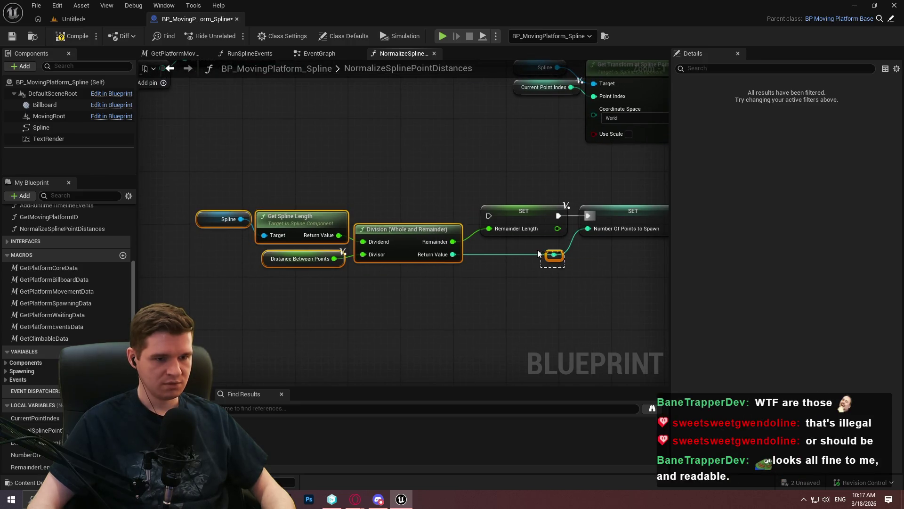
pyautogui.moveTo(410, 233); pyautogui.dragTo(408, 254)
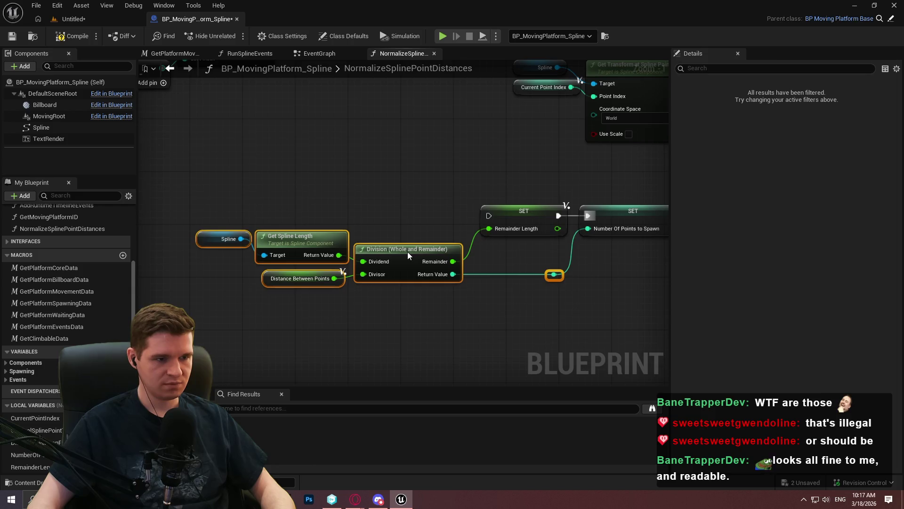
pyautogui.click(381, 181)
# Step: Run SET Remainder Length from the For Loop's Completed pin and reposition the calculation nodes
pyautogui.scroll(-4, 432, 228)
pyautogui.scroll(2, 438, 226)
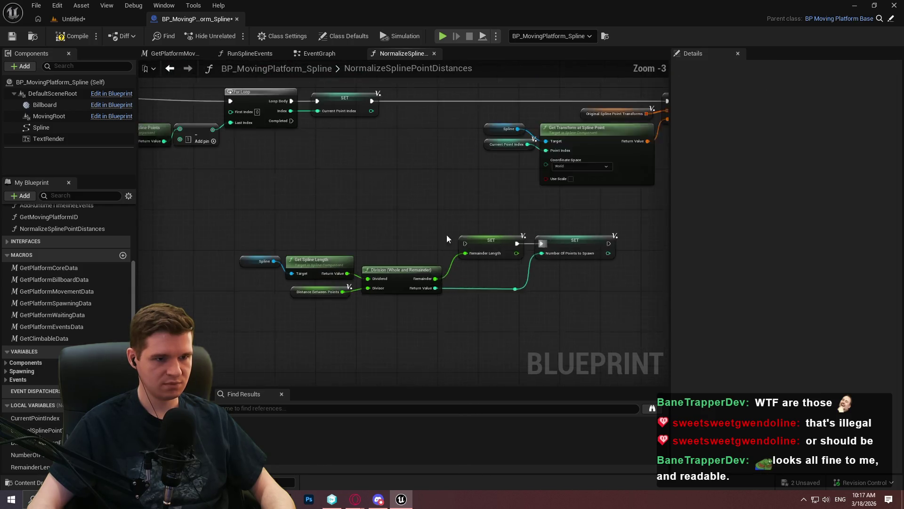
pyautogui.moveTo(474, 249)
pyautogui.mouseDown()
pyautogui.moveTo(254, 114)
pyautogui.moveTo(281, 116)
pyautogui.moveTo(277, 109)
pyautogui.mouseUp()
pyautogui.scroll(-1, 586, 295)
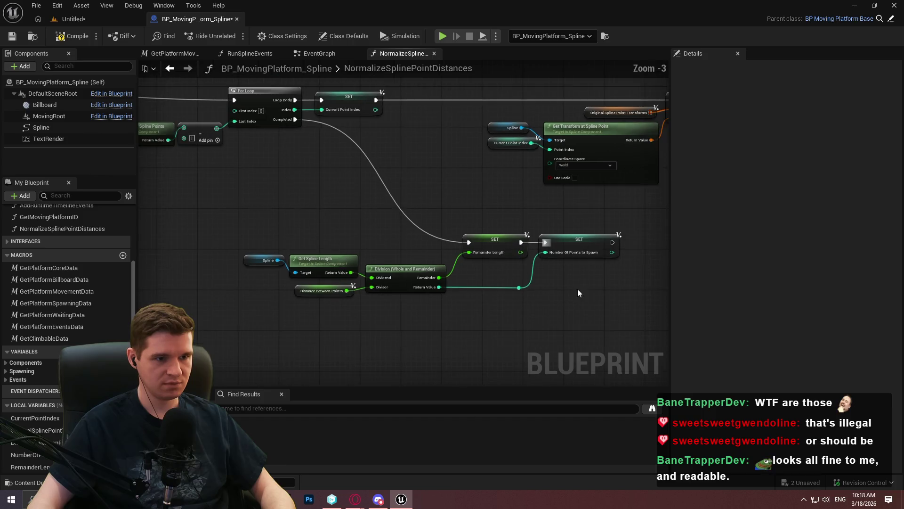
pyautogui.moveTo(584, 259); pyautogui.dragTo(148, 163)
pyautogui.moveTo(455, 220)
pyautogui.mouseDown()
pyautogui.moveTo(417, 273)
pyautogui.moveTo(423, 301)
pyautogui.mouseUp()
pyautogui.click(424, 301)
pyautogui.scroll(3, 518, 283)
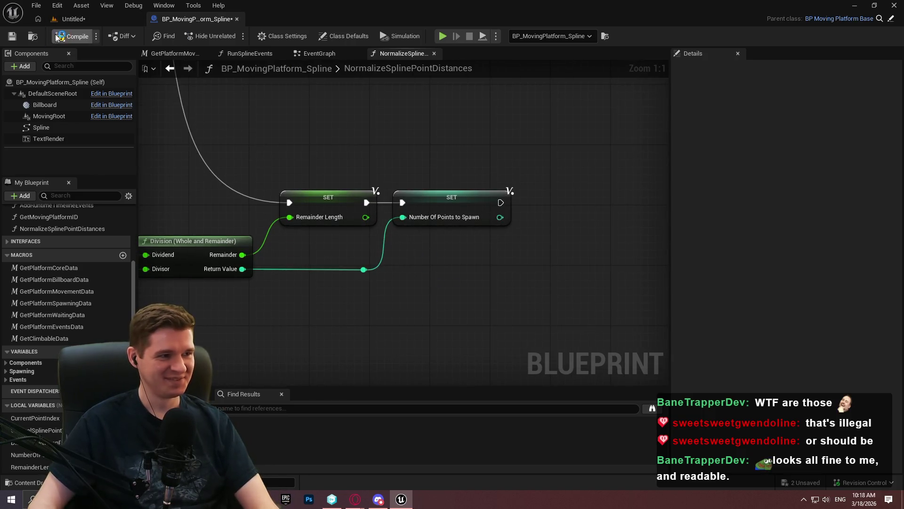
# Step: Compile the blueprint and bring the transform nodes into view
pyautogui.click(11, 37)
pyautogui.scroll(-4, 293, 169)
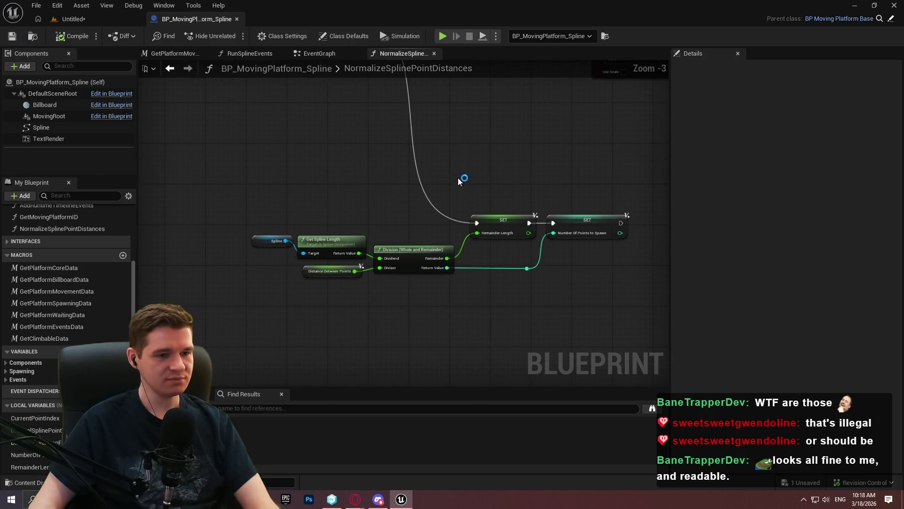
pyautogui.moveTo(503, 150)
pyautogui.mouseDown()
pyautogui.moveTo(387, 218)
pyautogui.moveTo(620, 228)
pyautogui.moveTo(678, 356)
pyautogui.moveTo(665, 323)
pyautogui.moveTo(261, 155)
pyautogui.mouseUp()
pyautogui.scroll(2, 544, 125)
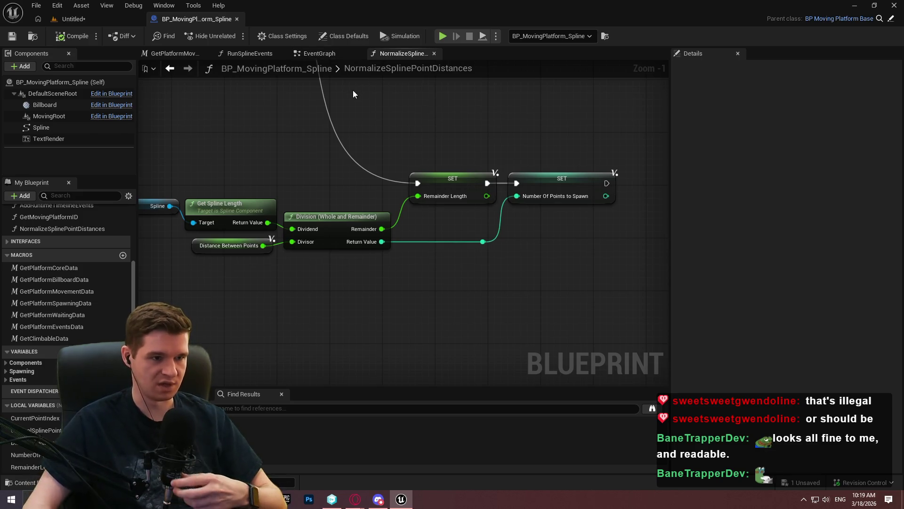
# Step: Raise the spline-point comparison threshold from 0 to 1
pyautogui.scroll(1, 490, 279)
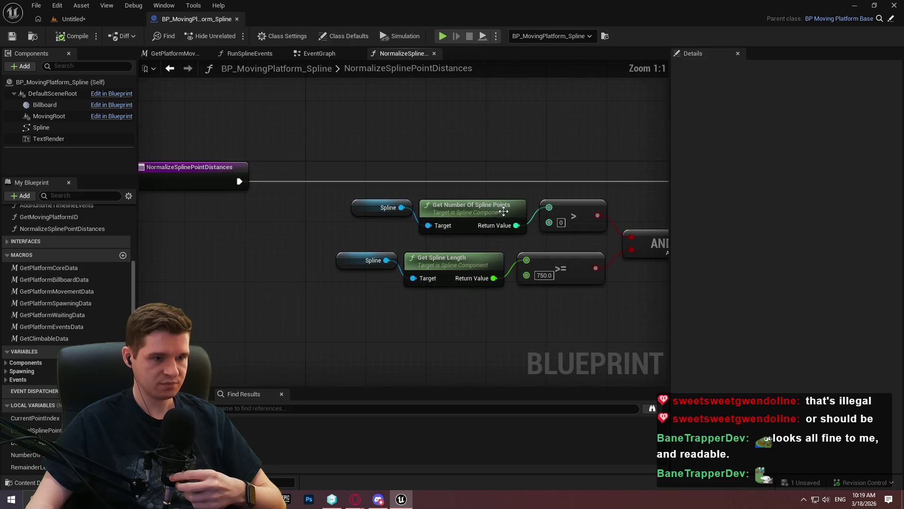
pyautogui.click(445, 220)
pyautogui.write('1')
pyautogui.press('Return')
# Step: Delete the ADD and original transforms nodes and compile the blueprint
pyautogui.moveTo(503, 167); pyautogui.dragTo(276, 148)
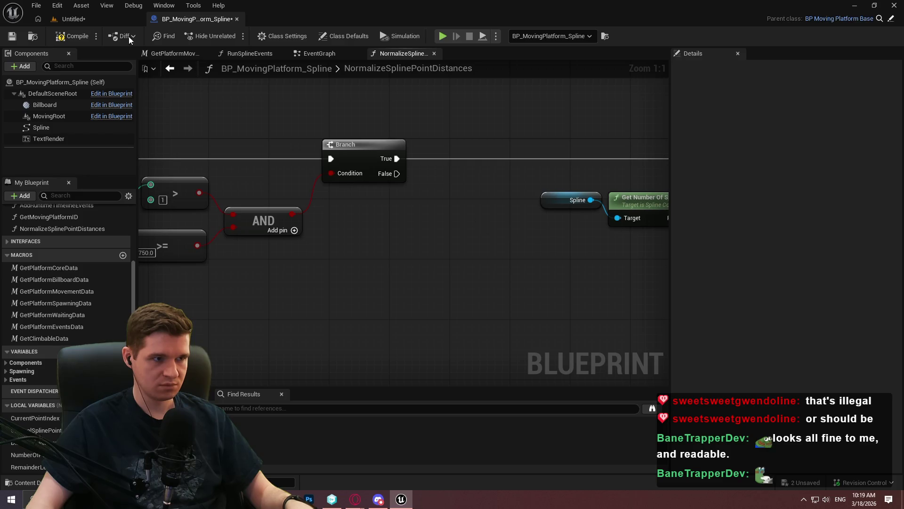
pyautogui.scroll(-2, 290, 194)
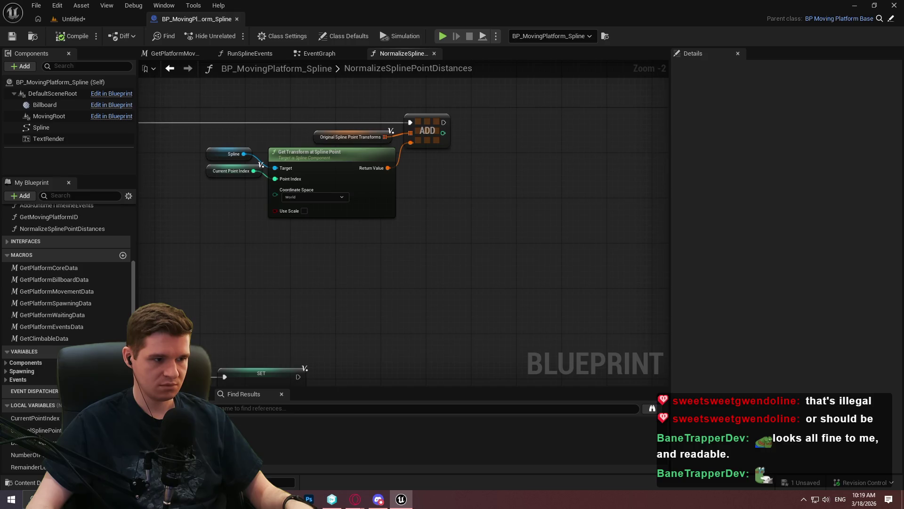
pyautogui.moveTo(411, 123)
pyautogui.mouseDown()
pyautogui.moveTo(550, 168)
pyautogui.moveTo(511, 177)
pyautogui.mouseUp()
pyautogui.press('Delete')
pyautogui.click(64, 36)
# Step: Delete the SET Current Point Index node, then the old For Loop and subtract nodes
pyautogui.scroll(2, 284, 161)
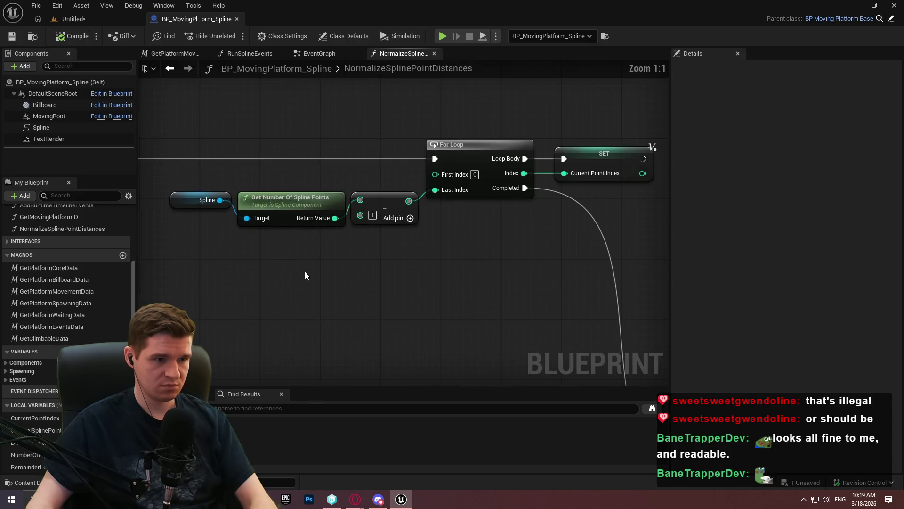
pyautogui.moveTo(341, 256); pyautogui.dragTo(396, 230)
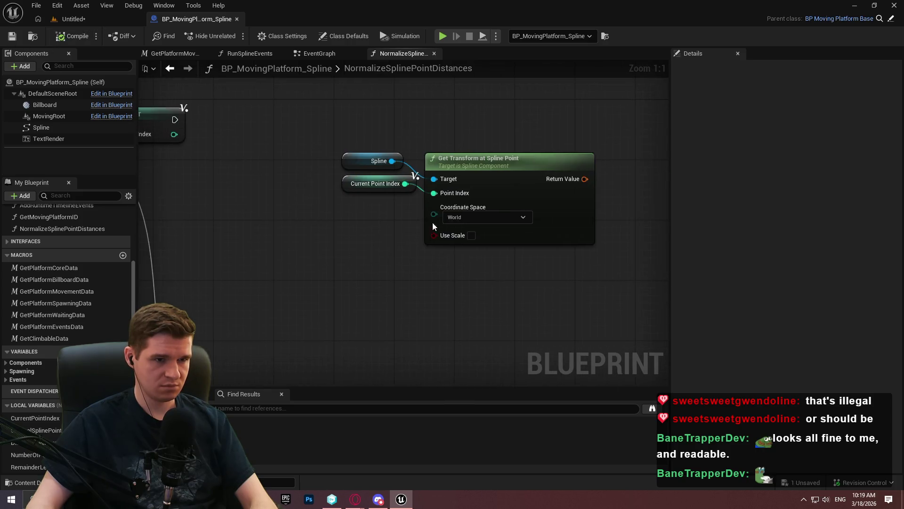
pyautogui.doubleClick(381, 193)
pyautogui.press('Delete')
pyautogui.scroll(-1, 513, 216)
pyautogui.press('Delete')
pyautogui.scroll(-2, 468, 165)
pyautogui.hotkey('ctrl', 'z')
pyautogui.moveTo(484, 225)
pyautogui.mouseDown()
pyautogui.moveTo(439, 130)
pyautogui.moveTo(389, 123)
pyautogui.mouseUp()
pyautogui.press('Delete')
pyautogui.scroll(2, 284, 151)
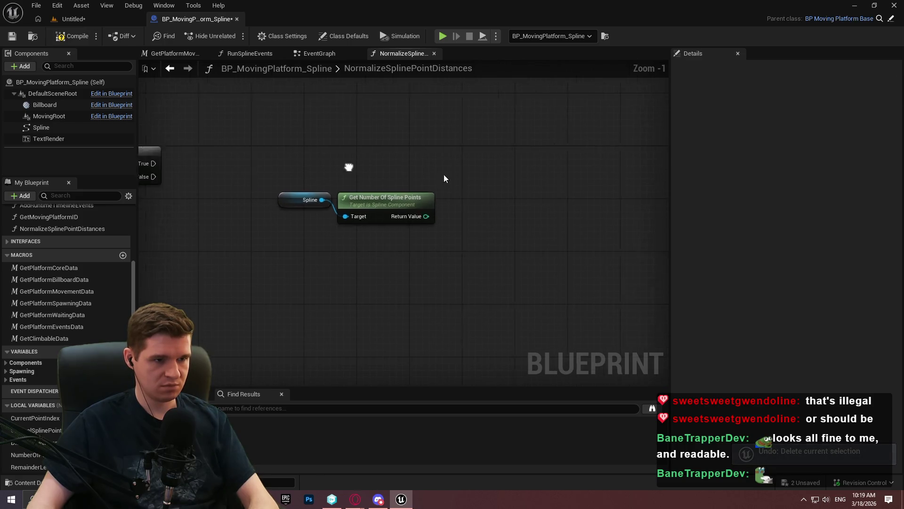
# Step: Recompile, then promote the Get Transform at Spline Point result to a local variable
pyautogui.moveTo(236, 174)
pyautogui.mouseDown()
pyautogui.moveTo(626, 151)
pyautogui.moveTo(531, 158)
pyautogui.moveTo(449, 123)
pyautogui.moveTo(196, 107)
pyautogui.mouseUp()
pyautogui.scroll(1, 52, 435)
pyautogui.click(70, 40)
pyautogui.moveTo(464, 130); pyautogui.dragTo(464, 130)
pyautogui.click(528, 175)
pyautogui.write('OriginalFirstPo')
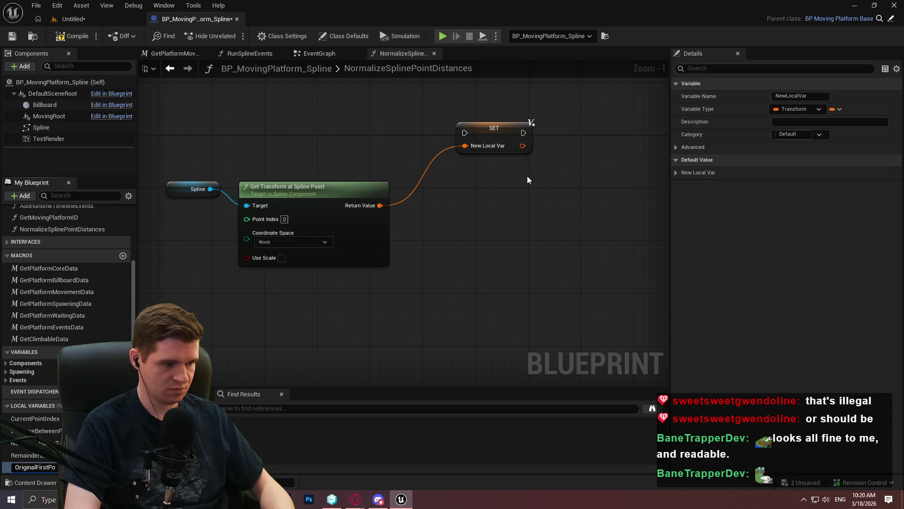
# Step: Name the variable Original First Point and promote the transform again as OriginalLastPoint
pyautogui.write('int')
pyautogui.press('Return')
pyautogui.moveTo(370, 205); pyautogui.dragTo(575, 207)
pyautogui.click(628, 248)
pyautogui.write('Orioint')
pyautogui.press('Return')
pyautogui.keyDown('alt'); pyautogui.click(583, 218); pyautogui.keyUp('alt')
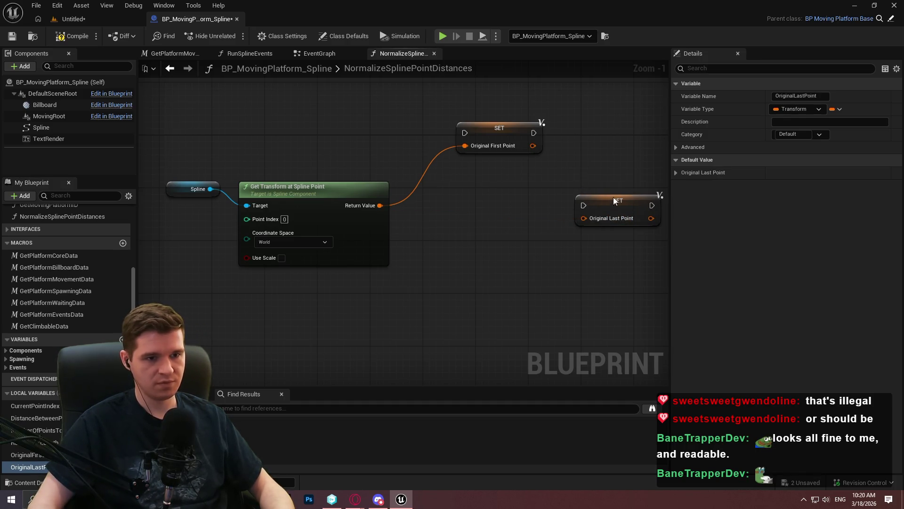
pyautogui.moveTo(613, 203); pyautogui.dragTo(659, 97)
# Step: Duplicate the Spline and Get Transform nodes and compute Get Number Of Spline Points minus 1
pyautogui.moveTo(356, 303); pyautogui.dragTo(160, 174)
pyautogui.hotkey('ctrl', 'c')
pyautogui.hotkey('ctrl', 'v')
pyautogui.scroll(-3, 200, 244)
pyautogui.scroll(3, 203, 288)
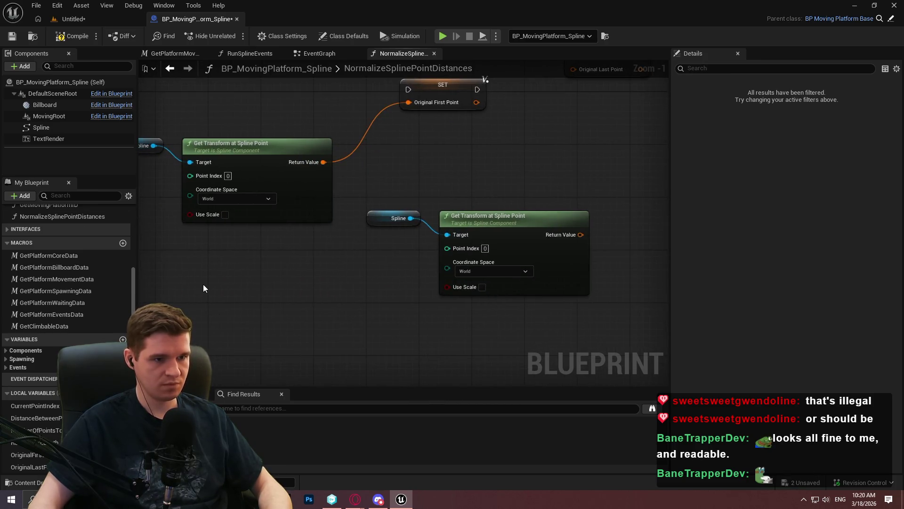
pyautogui.hotkey('ctrl', 'v')
pyautogui.moveTo(350, 307); pyautogui.dragTo(386, 312)
pyautogui.write('-')
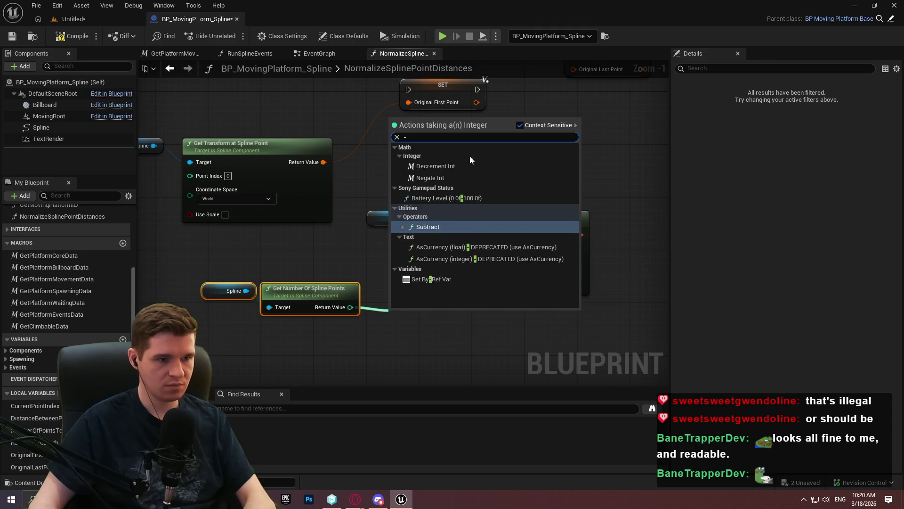
pyautogui.click(430, 226)
pyautogui.write('1')
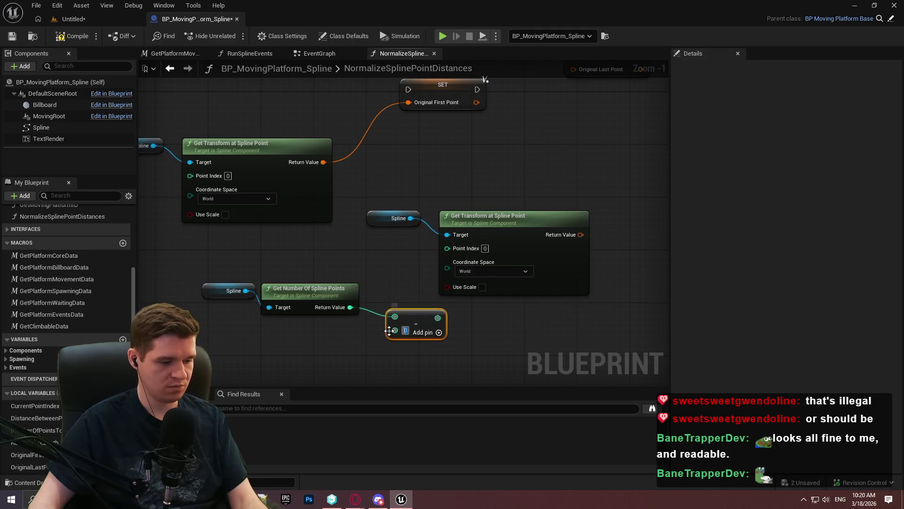
pyautogui.moveTo(409, 315)
pyautogui.mouseDown()
pyautogui.moveTo(409, 299)
pyautogui.moveTo(389, 289)
pyautogui.moveTo(465, 248)
pyautogui.mouseUp()
# Step: Move the point count, Subtract and Get Transform nodes up into place
pyautogui.moveTo(431, 312); pyautogui.dragTo(168, 273)
pyautogui.moveTo(385, 290)
pyautogui.mouseDown()
pyautogui.moveTo(385, 250)
pyautogui.moveTo(375, 252)
pyautogui.mouseUp()
pyautogui.moveTo(495, 323); pyautogui.dragTo(215, 221)
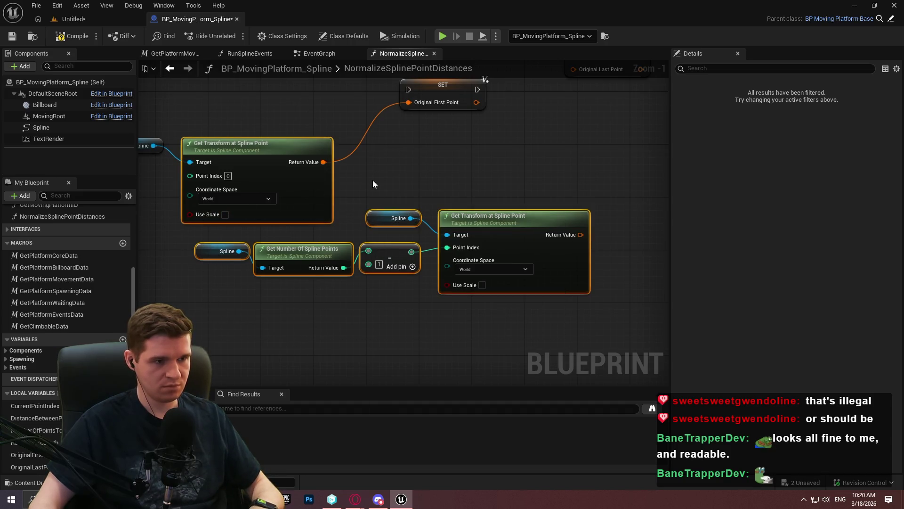
pyautogui.moveTo(466, 217)
pyautogui.mouseDown()
pyautogui.moveTo(615, 147)
pyautogui.moveTo(333, 177)
pyautogui.mouseUp()
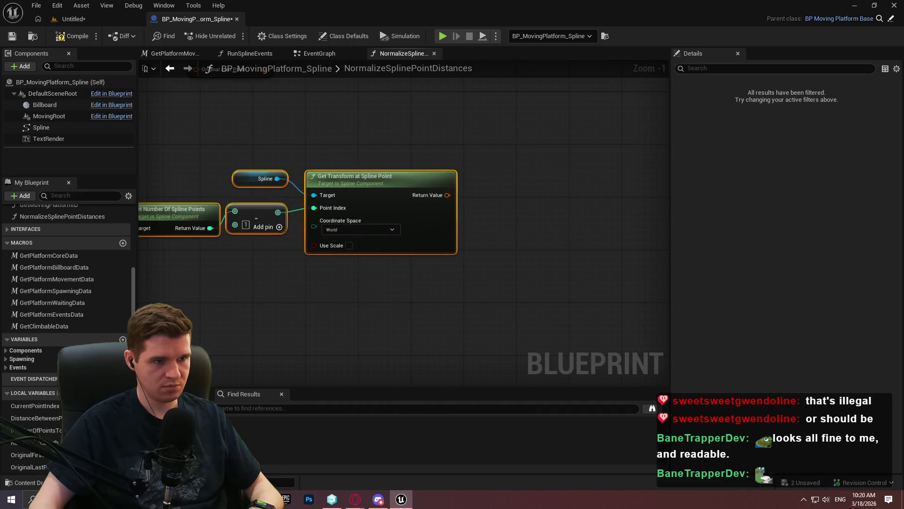
pyautogui.moveTo(589, 207)
pyautogui.mouseDown()
pyautogui.moveTo(526, 196)
pyautogui.moveTo(551, 203)
pyautogui.mouseUp()
pyautogui.click(414, 151)
# Step: Chain SET Original First Point into SET Original Last Point and wire in the last-point transform
pyautogui.moveTo(355, 118)
pyautogui.mouseDown()
pyautogui.moveTo(451, 83)
pyautogui.moveTo(596, 119)
pyautogui.moveTo(663, 117)
pyautogui.mouseUp()
pyautogui.click(614, 151)
pyautogui.moveTo(582, 202); pyautogui.dragTo(639, 128)
pyautogui.moveTo(563, 323); pyautogui.dragTo(221, 172)
pyautogui.moveTo(529, 189)
pyautogui.mouseDown()
pyautogui.moveTo(575, 162)
pyautogui.moveTo(609, 163)
pyautogui.mouseUp()
pyautogui.click(386, 141)
pyautogui.hotkey('ctrl', 'z')
pyautogui.hotkey('ctrl', 'z')
pyautogui.moveTo(384, 224)
pyautogui.mouseDown()
pyautogui.moveTo(447, 202)
pyautogui.moveTo(417, 195)
pyautogui.mouseUp()
pyautogui.hotkey('ctrl', 'z')
pyautogui.hotkey('ctrl', 'z')
pyautogui.hotkey('ctrl', 'z')
pyautogui.hotkey('ctrl', 'z')
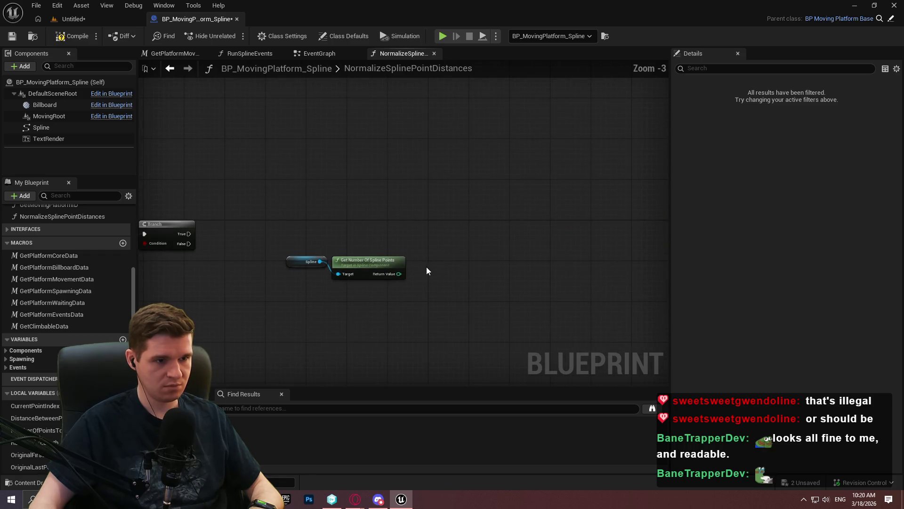
pyautogui.scroll(-5, 572, 230)
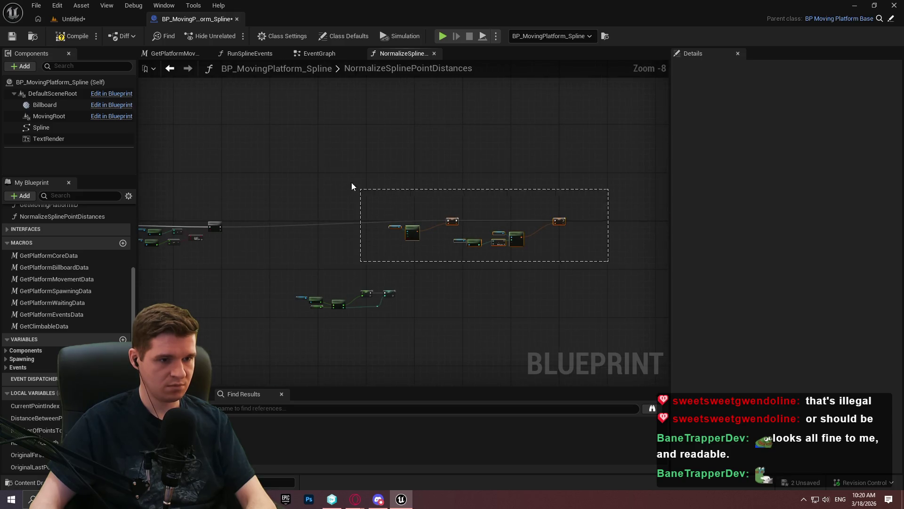
# Step: Shift the post-Branch nodes left and end the function with a Return Node on Branch False
pyautogui.moveTo(349, 186); pyautogui.dragTo(350, 186)
pyautogui.scroll(2, 478, 229)
pyautogui.moveTo(468, 228); pyautogui.dragTo(314, 233)
pyautogui.scroll(3, 315, 233)
pyautogui.click(295, 137)
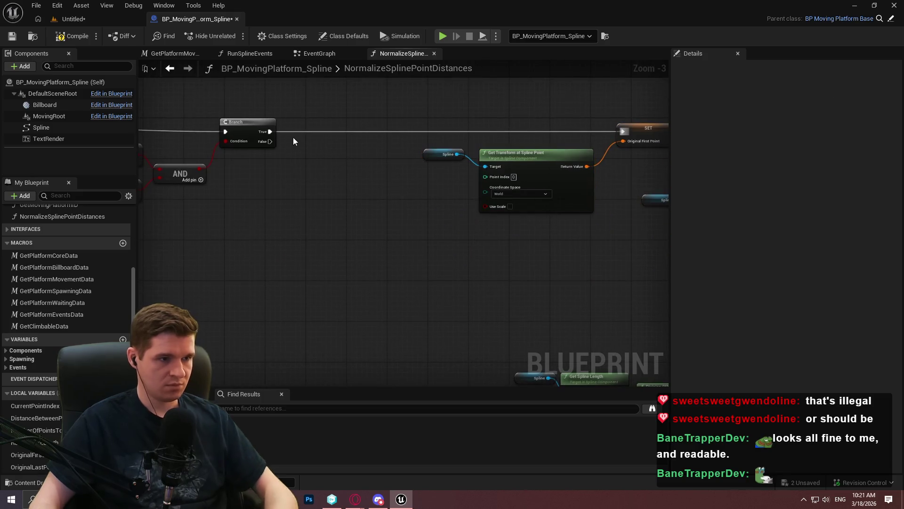
pyautogui.moveTo(270, 141); pyautogui.dragTo(326, 255)
pyautogui.write('return')
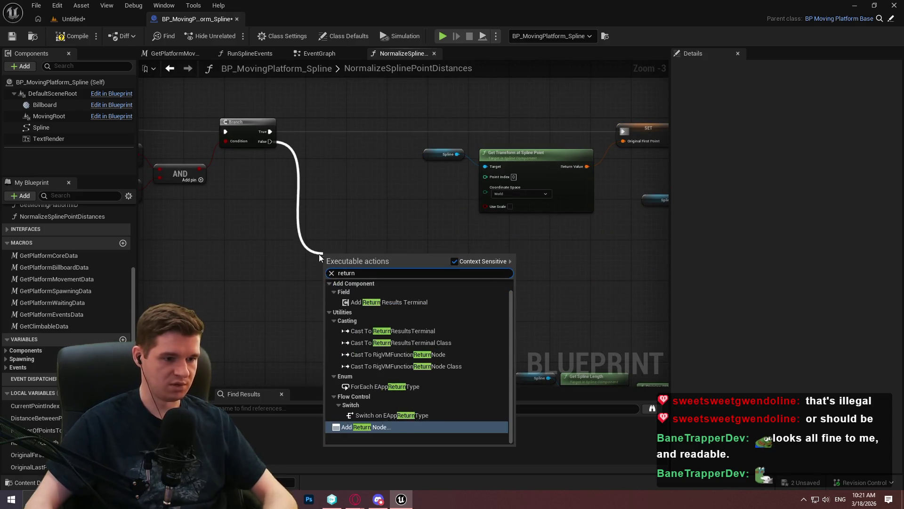
pyautogui.click(377, 427)
pyautogui.click(339, 233)
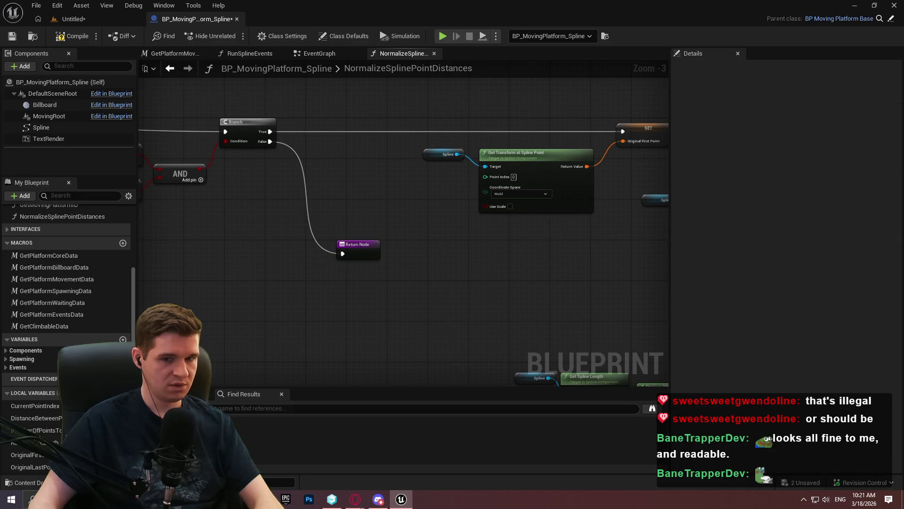
# Step: Move the nodes right of the Branch and reposition the remainder calculation chain
pyautogui.scroll(-4, 335, 228)
pyautogui.moveTo(572, 237)
pyautogui.mouseDown()
pyautogui.moveTo(398, 178)
pyautogui.moveTo(372, 178)
pyautogui.mouseUp()
pyautogui.scroll(4, 478, 216)
pyautogui.moveTo(478, 217); pyautogui.dragTo(572, 218)
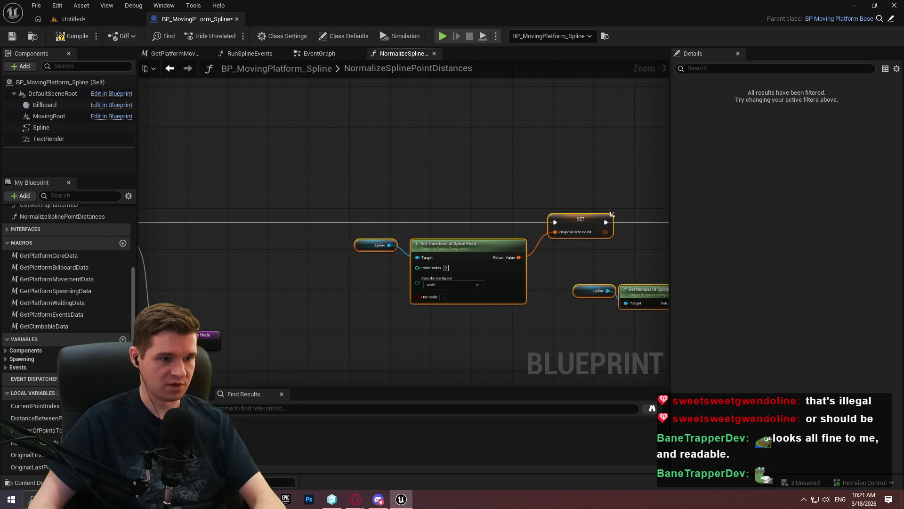
pyautogui.moveTo(188, 340); pyautogui.dragTo(346, 292)
pyautogui.moveTo(308, 223); pyautogui.dragTo(434, 234)
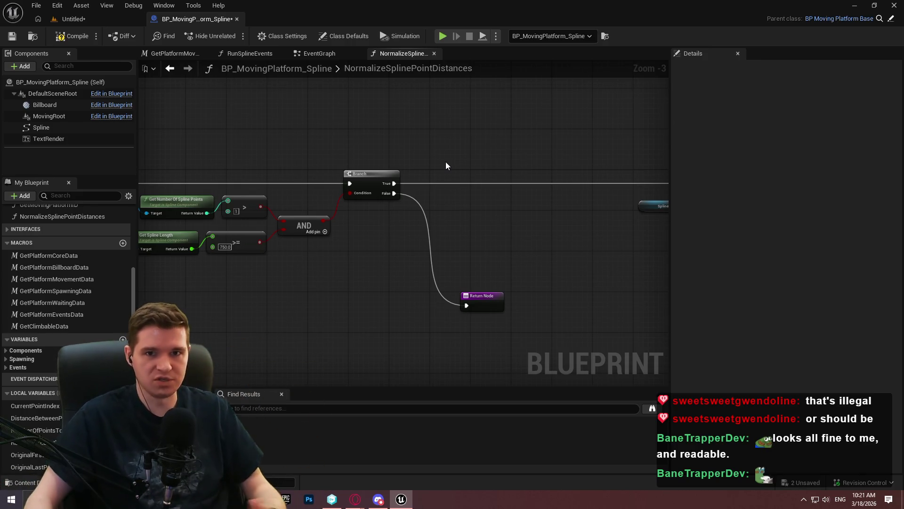
pyautogui.scroll(-3, 391, 221)
pyautogui.scroll(2, 361, 218)
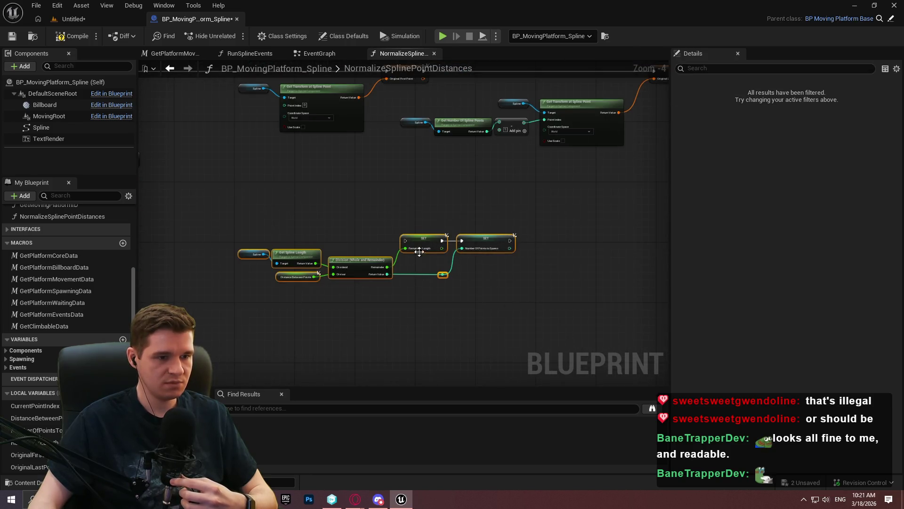
pyautogui.moveTo(423, 241)
pyautogui.mouseDown()
pyautogui.moveTo(789, 196)
pyautogui.moveTo(595, 135)
pyautogui.moveTo(636, 170)
pyautogui.moveTo(639, 117)
pyautogui.moveTo(434, 166)
pyautogui.moveTo(460, 94)
pyautogui.moveTo(457, 113)
pyautogui.mouseUp()
pyautogui.hotkey('ctrl', 'z')
pyautogui.hotkey('ctrl', 'y')
pyautogui.hotkey('ctrl', 'z')
pyautogui.hotkey('ctrl', 'y')
pyautogui.hotkey('ctrl', 'z')
pyautogui.scroll(2, 182, 159)
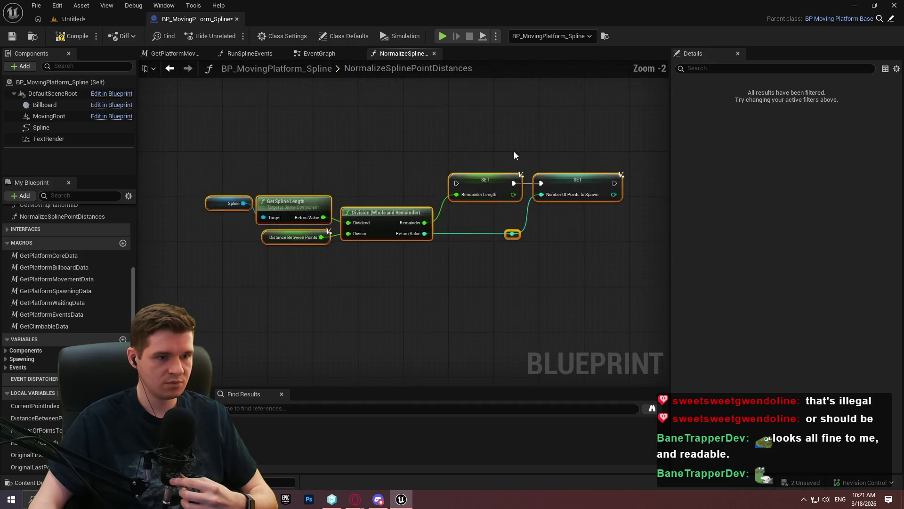
# Step: Chain Remainder Length into Number Of Points to Spawn
pyautogui.moveTo(173, 150)
pyautogui.mouseDown()
pyautogui.moveTo(591, 174)
pyautogui.moveTo(600, 146)
pyautogui.mouseUp()
pyautogui.hotkey('ctrl', 'y')
pyautogui.click(622, 216)
pyautogui.moveTo(628, 236); pyautogui.dragTo(357, 258)
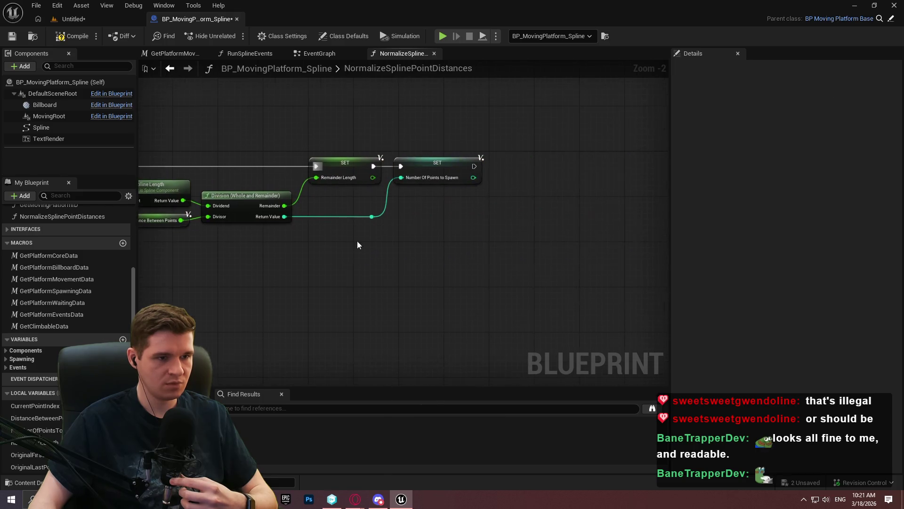
# Step: Save the blueprint with Ctrl+S and File > Save
pyautogui.hotkey('ctrl', 's')
pyautogui.click(36, 5)
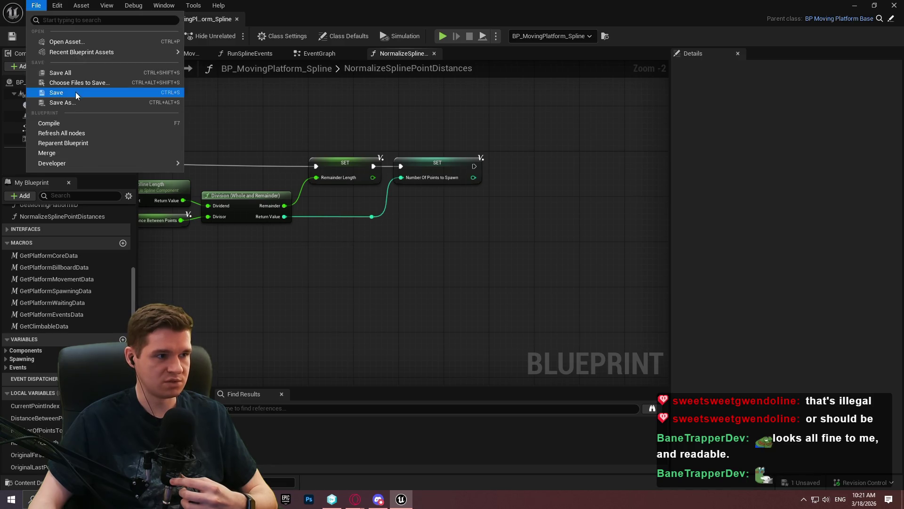
pyautogui.click(75, 75)
# Step: Dismiss the level save prompt and bring the For Loop after the SET node into view
pyautogui.click(698, 391)
pyautogui.moveTo(494, 263); pyautogui.dragTo(361, 248)
pyautogui.scroll(2, 458, 155)
pyautogui.hotkey('ctrl', 'z')
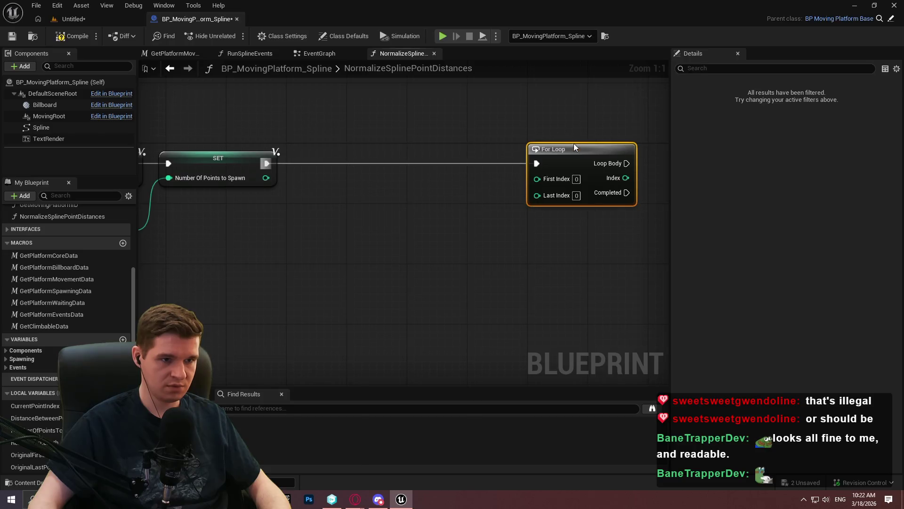
pyautogui.click(467, 236)
pyautogui.moveTo(466, 236)
pyautogui.mouseDown()
pyautogui.moveTo(343, 239)
pyautogui.moveTo(370, 275)
pyautogui.mouseUp()
pyautogui.scroll(-2, 371, 272)
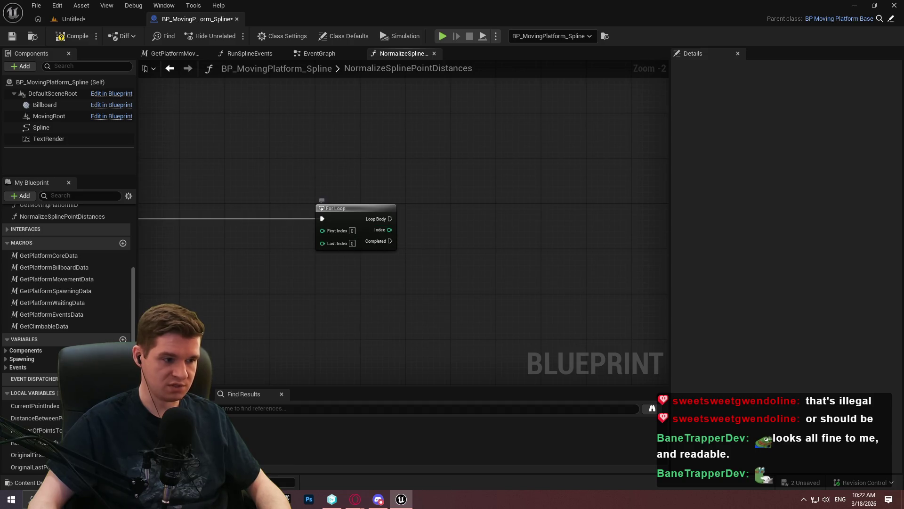
# Step: Add a SET Current Point Index node in the loop body, fed by the loop Index
pyautogui.moveTo(36, 406); pyautogui.dragTo(470, 208)
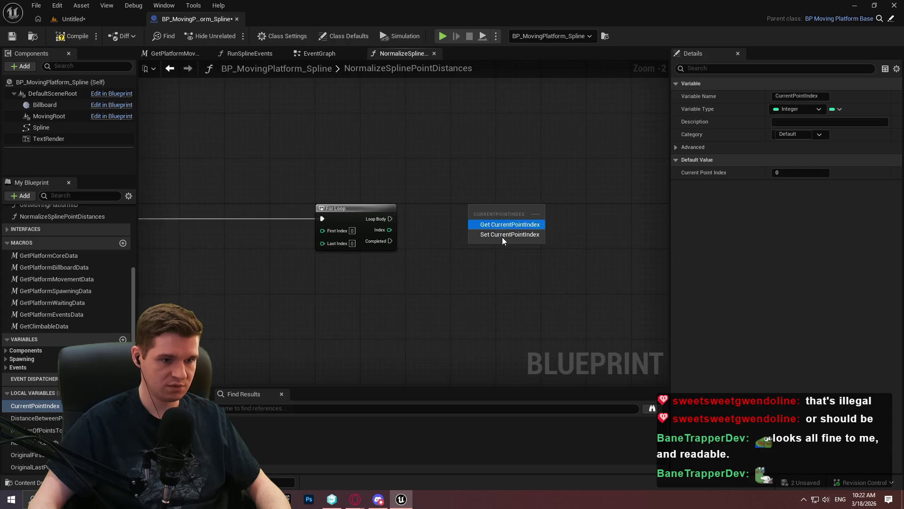
pyautogui.click(502, 237)
pyautogui.scroll(2, 436, 233)
pyautogui.moveTo(372, 214)
pyautogui.mouseDown()
pyautogui.moveTo(489, 207)
pyautogui.moveTo(371, 228)
pyautogui.mouseUp()
pyautogui.moveTo(517, 207); pyautogui.dragTo(437, 222)
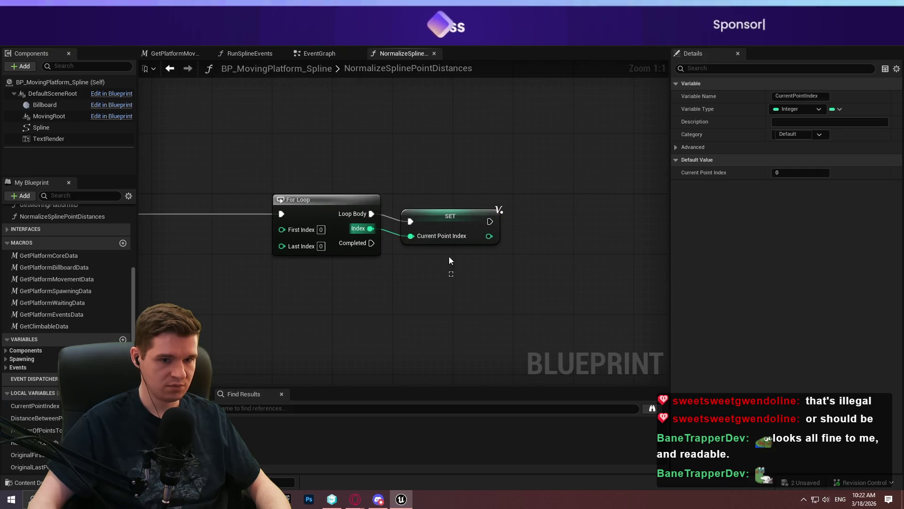
pyautogui.click(436, 218)
# Step: Check whether Current Point Index equals 0 and drive a new Branch with the result
pyautogui.moveTo(610, 200); pyautogui.dragTo(488, 197)
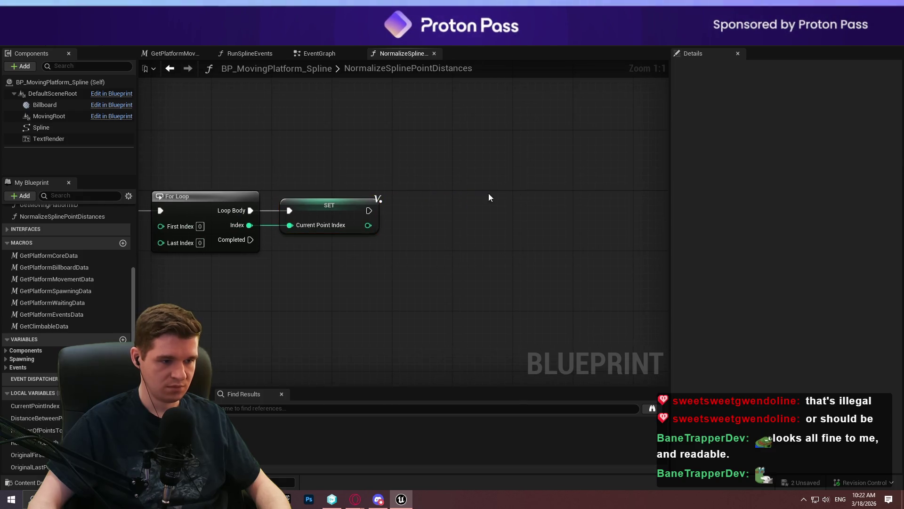
pyautogui.moveTo(368, 225); pyautogui.dragTo(416, 240)
pyautogui.write('=')
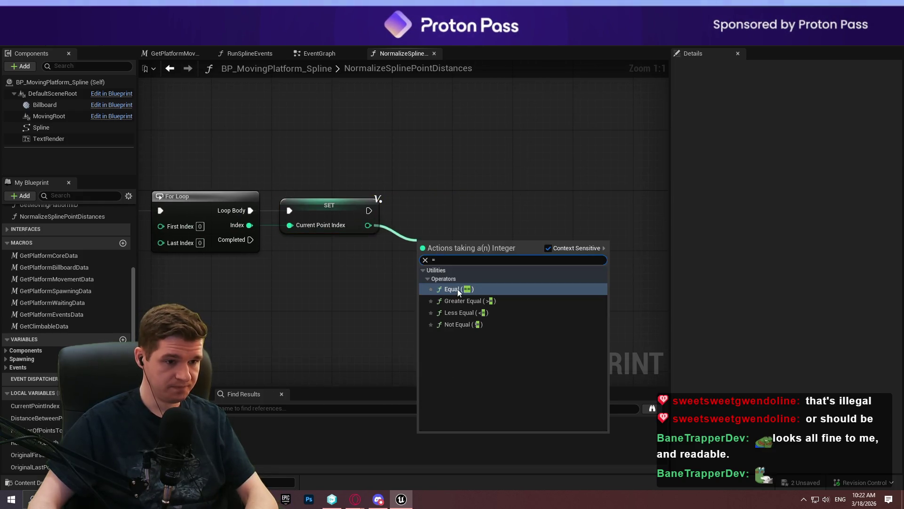
pyautogui.click(457, 290)
pyautogui.click(508, 203)
pyautogui.moveTo(460, 252); pyautogui.dragTo(516, 236)
pyautogui.moveTo(369, 211); pyautogui.dragTo(516, 221)
pyautogui.moveTo(537, 216); pyautogui.dragTo(535, 205)
pyautogui.moveTo(451, 241); pyautogui.dragTo(458, 234)
pyautogui.moveTo(509, 284)
pyautogui.mouseDown()
pyautogui.moveTo(394, 286)
pyautogui.moveTo(273, 268)
pyautogui.mouseUp()
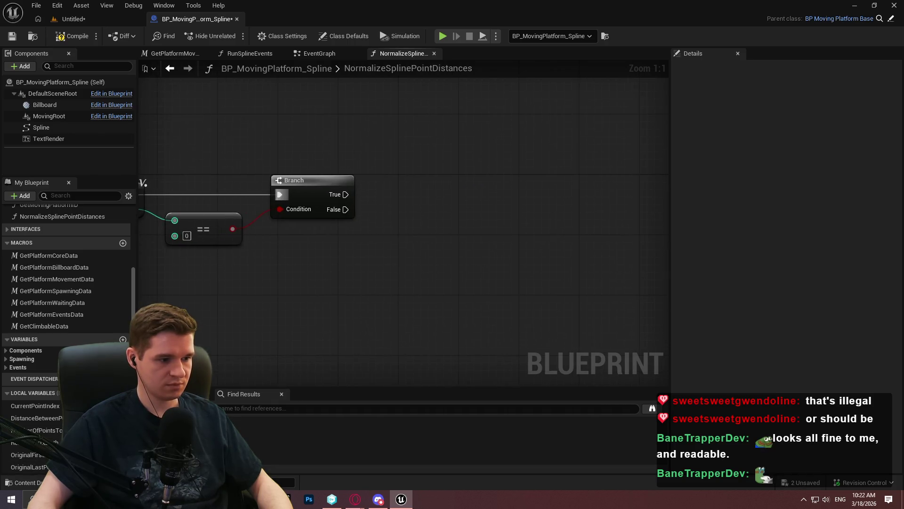
pyautogui.click(47, 467)
# Step: Rename the duplicated local variable to NewPointTransforms and make it an array
pyautogui.hotkey('ctrl', 'w')
pyautogui.write('NewPointTransf')
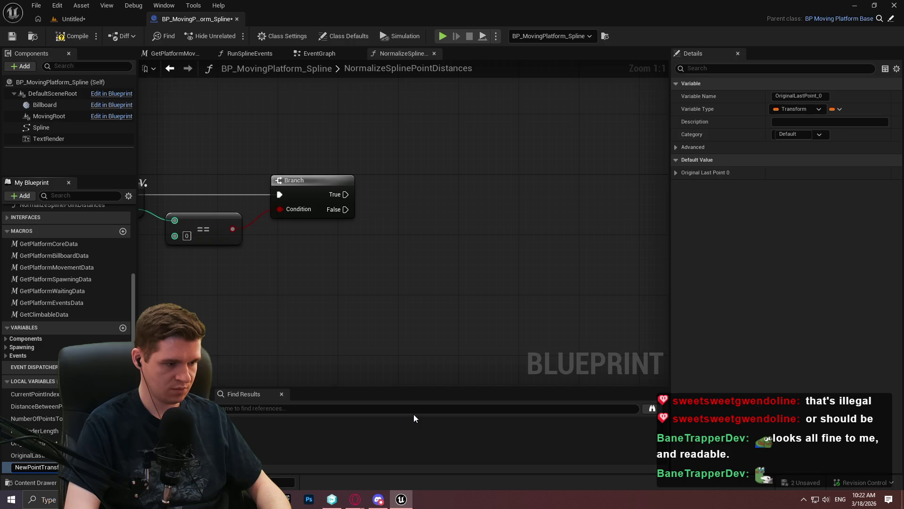
pyautogui.press('Return')
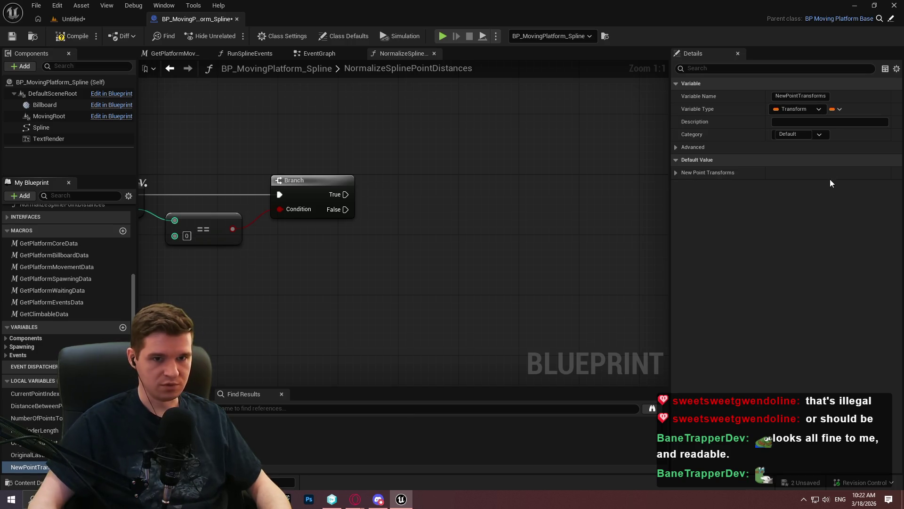
pyautogui.click(834, 108)
pyautogui.click(819, 139)
# Step: Add a NewPointTransforms getter with an array ADD node whose item is Original First Point
pyautogui.moveTo(18, 470); pyautogui.dragTo(502, 214)
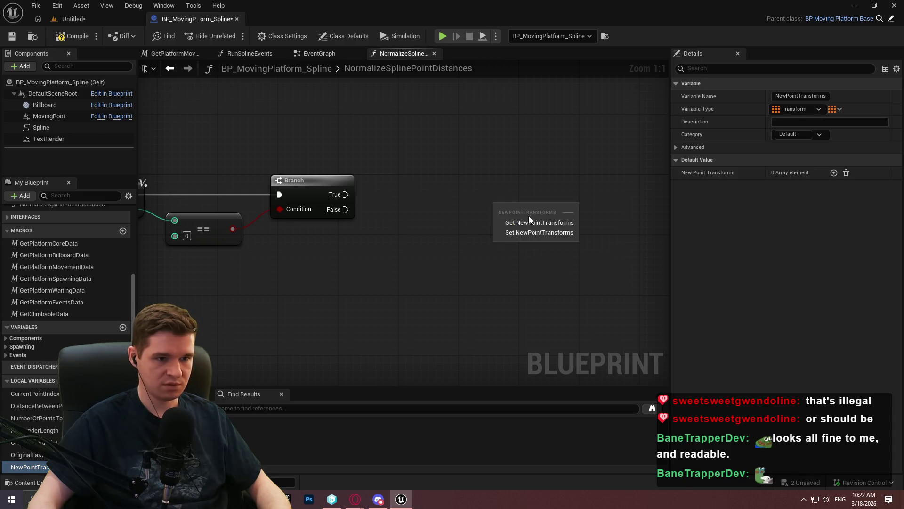
pyautogui.click(528, 216)
pyautogui.moveTo(560, 206); pyautogui.dragTo(606, 217)
pyautogui.write('add')
pyautogui.click(632, 264)
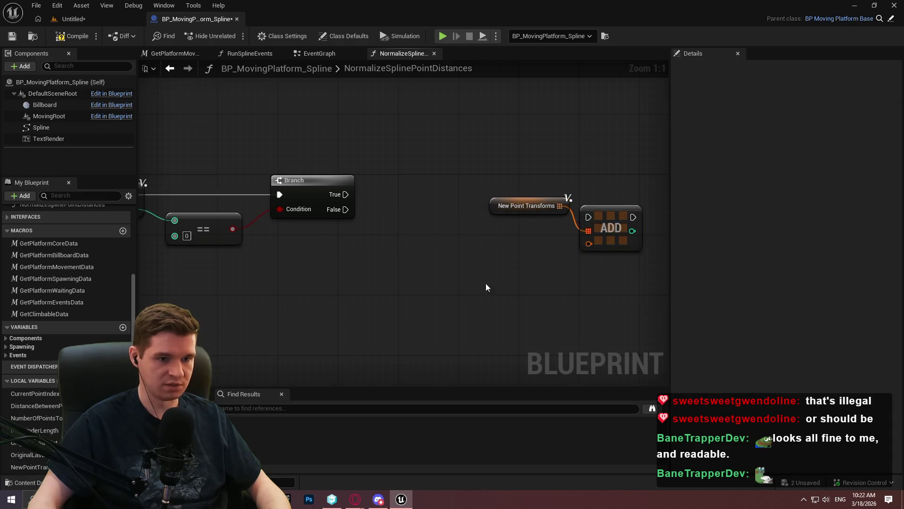
pyautogui.moveTo(29, 443); pyautogui.dragTo(517, 247)
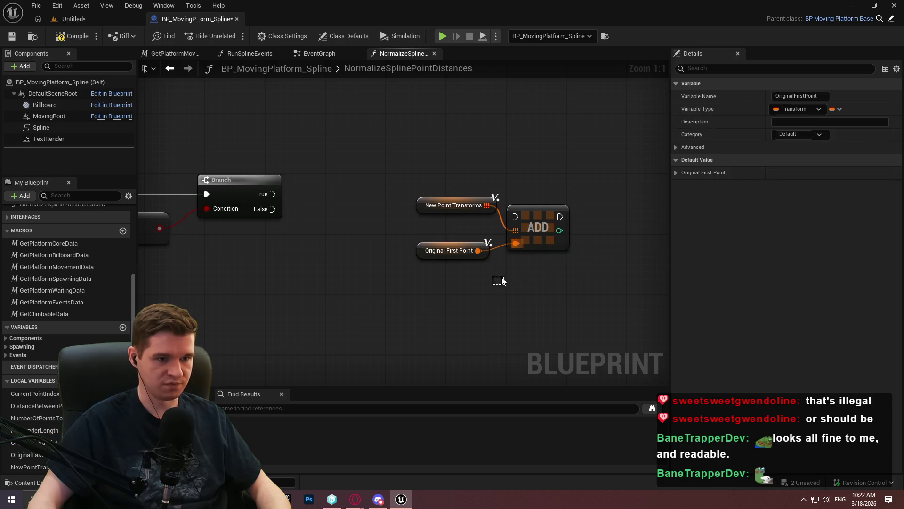
pyautogui.moveTo(537, 211); pyautogui.dragTo(567, 190)
# Step: Wire the Branch's True execution into the ADD node and tidy the nodes around it
pyautogui.click(494, 207)
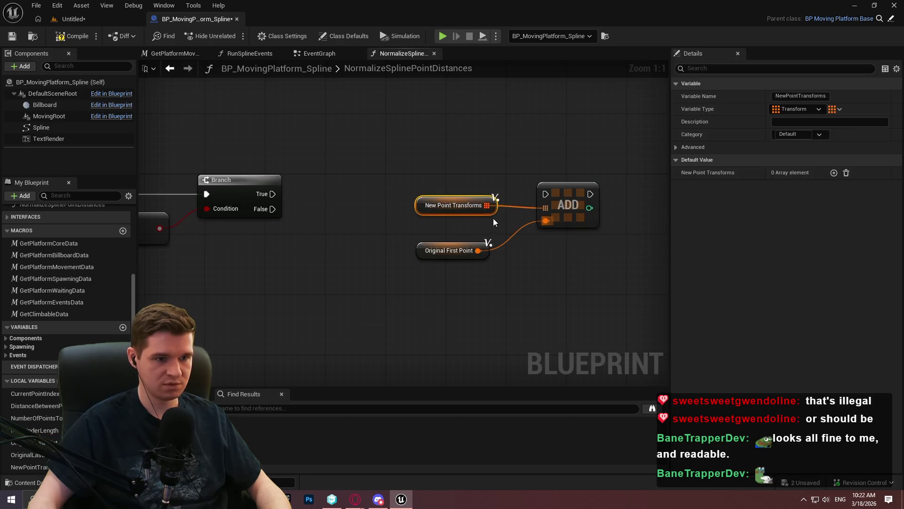
pyautogui.moveTo(493, 206); pyautogui.dragTo(495, 222)
pyautogui.moveTo(549, 195); pyautogui.dragTo(272, 194)
pyautogui.moveTo(607, 275)
pyautogui.mouseDown()
pyautogui.moveTo(496, 261)
pyautogui.moveTo(417, 237)
pyautogui.moveTo(449, 221)
pyautogui.mouseUp()
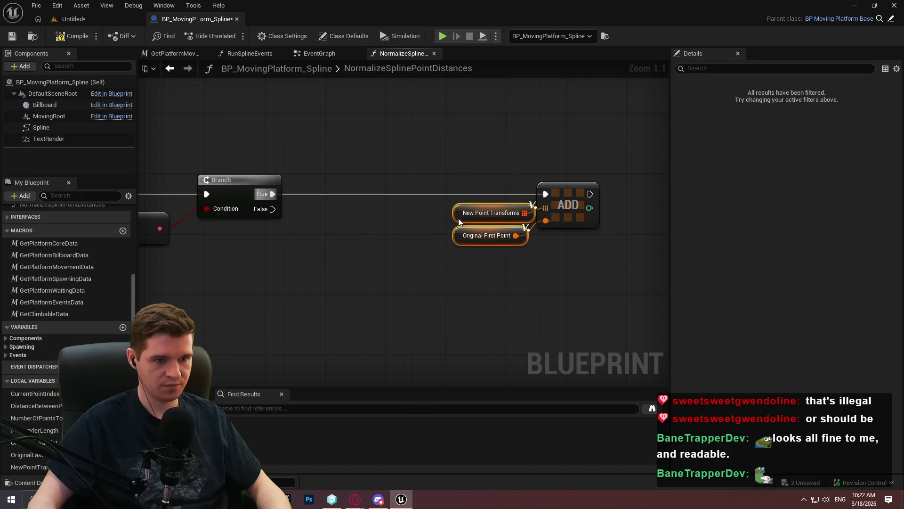
pyautogui.moveTo(555, 245); pyautogui.dragTo(603, 277)
pyautogui.moveTo(432, 191); pyautogui.dragTo(431, 190)
pyautogui.scroll(-1, 544, 245)
pyautogui.scroll(-2, 545, 245)
pyautogui.click(500, 199)
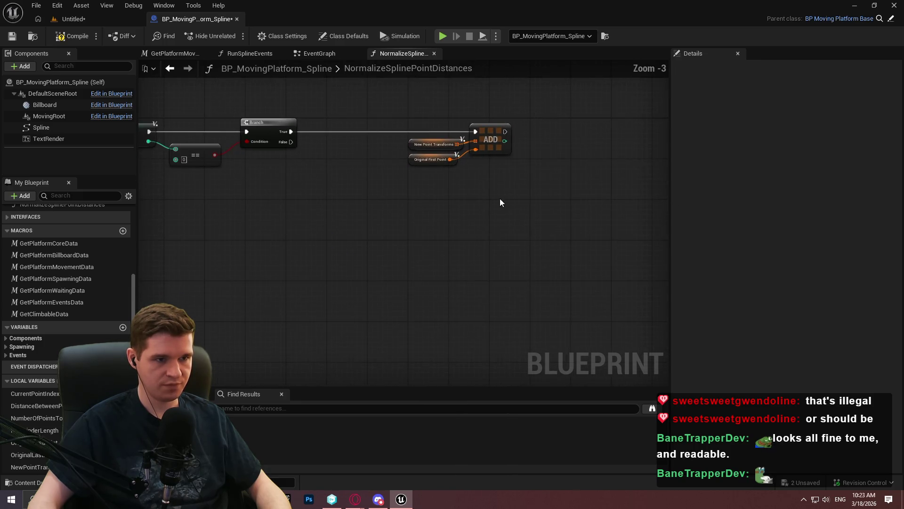
# Step: Add a Current Point Index getter and select the earlier spline point-count nodes
pyautogui.moveTo(294, 146); pyautogui.dragTo(410, 152)
pyautogui.scroll(2, 362, 183)
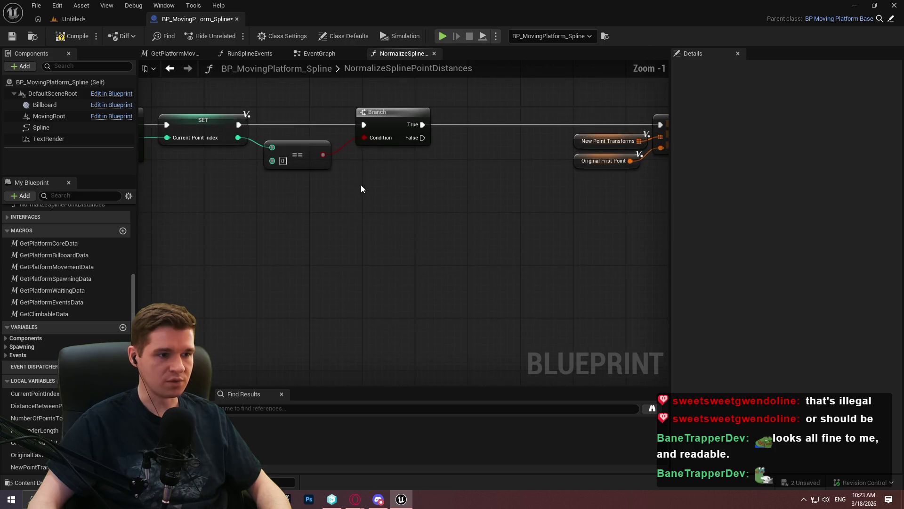
pyautogui.moveTo(30, 392); pyautogui.dragTo(424, 263)
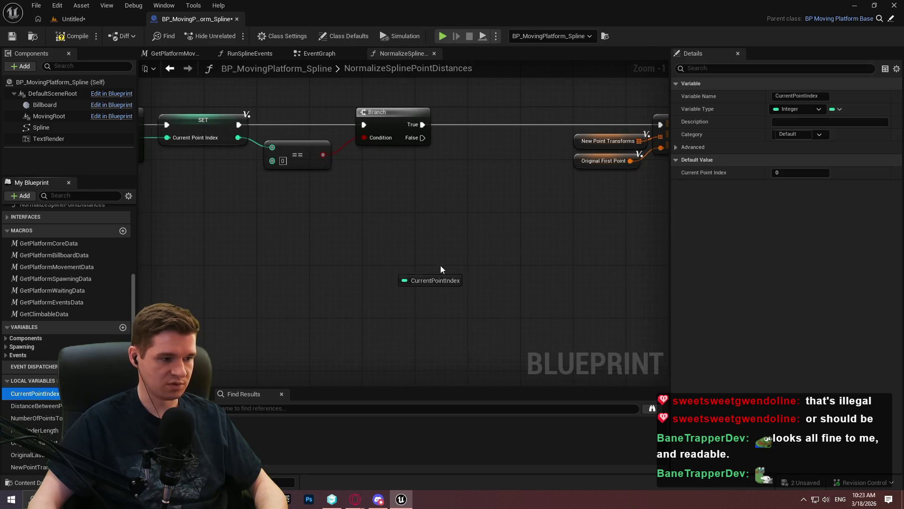
pyautogui.click(455, 288)
pyautogui.scroll(-1, 405, 143)
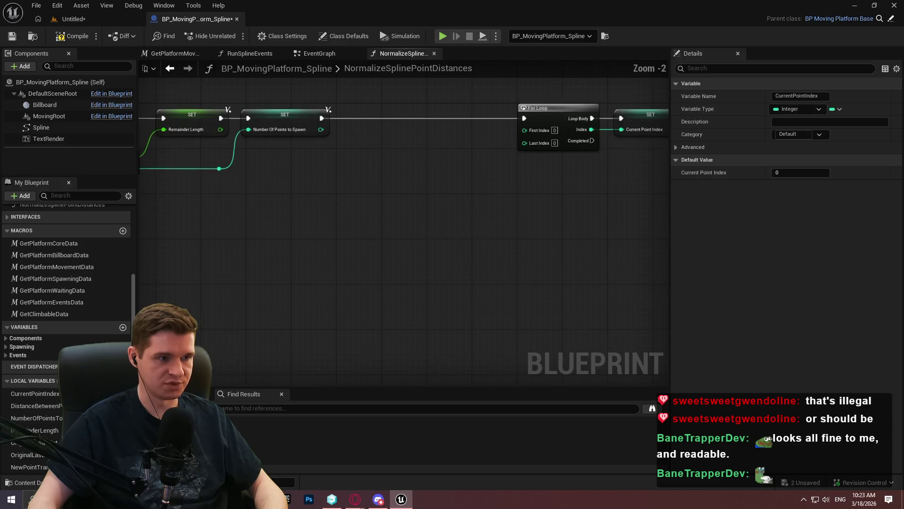
pyautogui.moveTo(405, 143)
pyautogui.mouseDown()
pyautogui.moveTo(498, 164)
pyautogui.moveTo(659, 158)
pyautogui.moveTo(518, 175)
pyautogui.moveTo(517, 182)
pyautogui.moveTo(606, 205)
pyautogui.mouseUp()
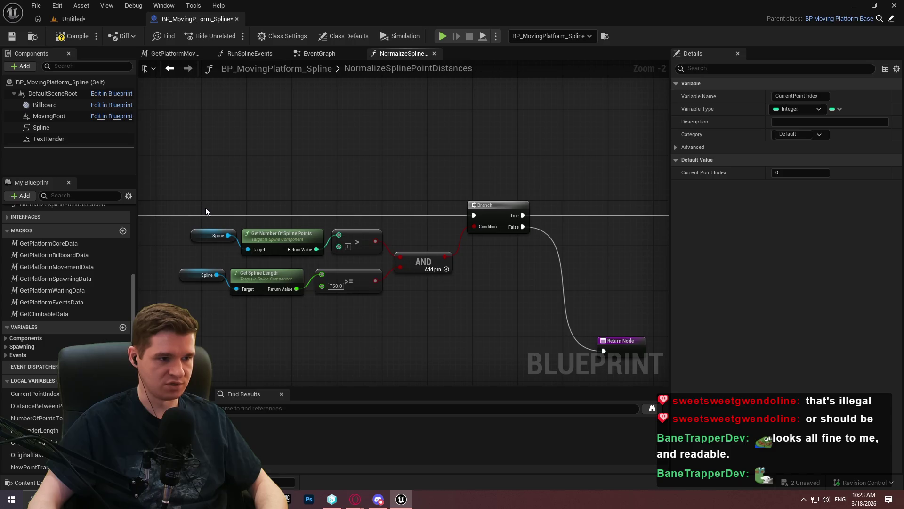
pyautogui.moveTo(186, 210)
pyautogui.mouseDown()
pyautogui.moveTo(265, 231)
pyautogui.moveTo(467, 146)
pyautogui.moveTo(442, 141)
pyautogui.moveTo(324, 233)
pyautogui.moveTo(262, 121)
pyautogui.moveTo(224, 278)
pyautogui.moveTo(400, 279)
pyautogui.moveTo(309, 276)
pyautogui.mouseUp()
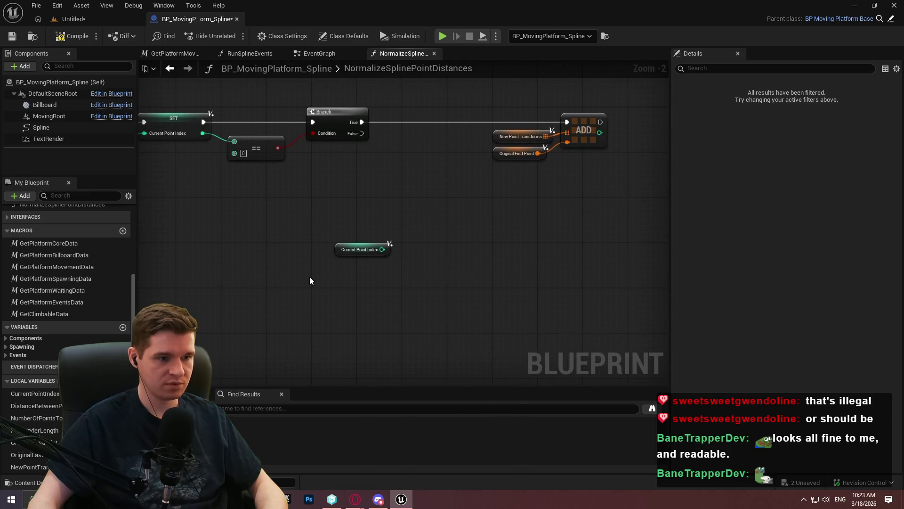
# Step: Paste the Spline point-count nodes and compare Current Point Index with an == node
pyautogui.hotkey('ctrl', 'v')
pyautogui.scroll(2, 395, 266)
pyautogui.click(395, 262)
pyautogui.moveTo(377, 236); pyautogui.dragTo(441, 250)
pyautogui.write('==')
pyautogui.press('Return')
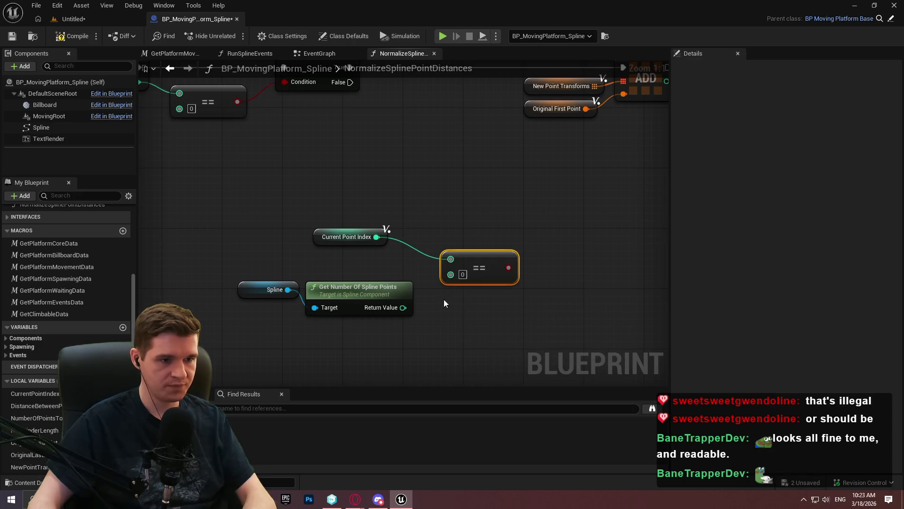
# Step: Subtract 1 from Get Number Of Spline Points and feed it into the comparison
pyautogui.moveTo(405, 307); pyautogui.dragTo(450, 320)
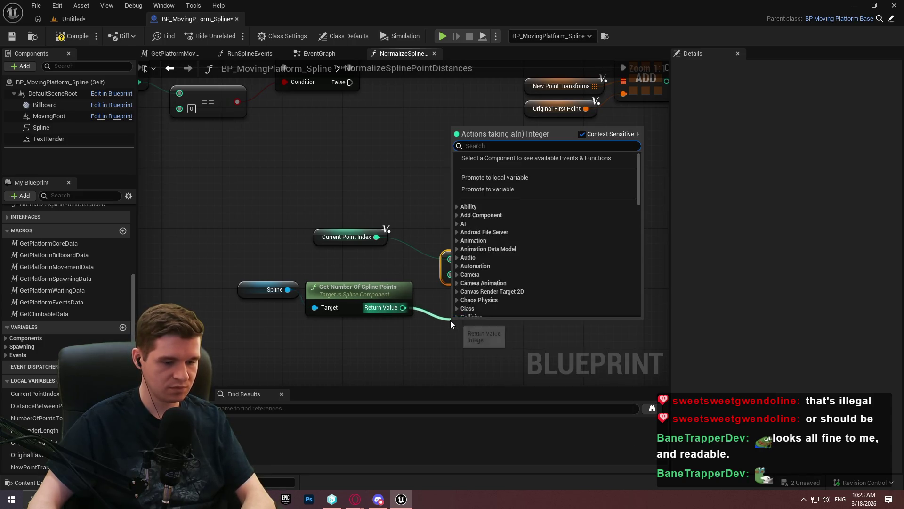
pyautogui.write('-')
pyautogui.click(481, 236)
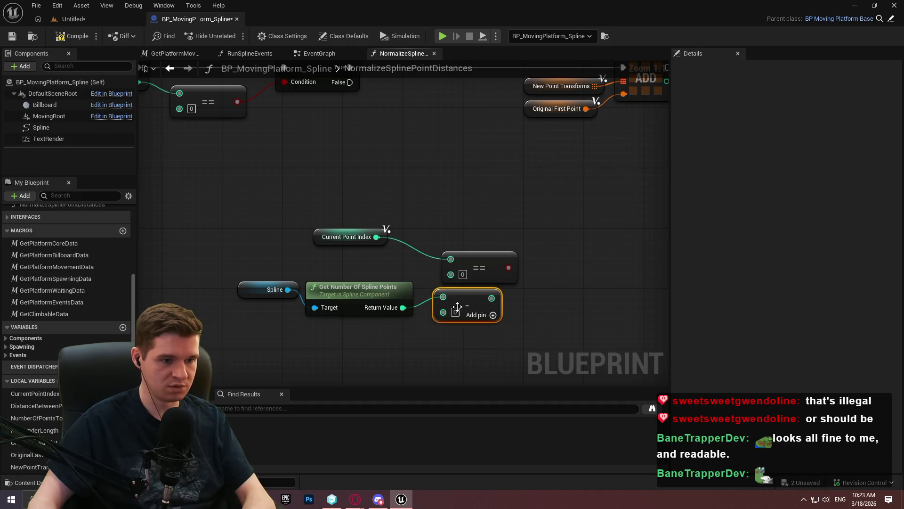
pyautogui.write('1')
pyautogui.moveTo(462, 295)
pyautogui.mouseDown()
pyautogui.moveTo(467, 283)
pyautogui.moveTo(450, 274)
pyautogui.moveTo(552, 260)
pyautogui.mouseUp()
pyautogui.moveTo(389, 240); pyautogui.dragTo(542, 274)
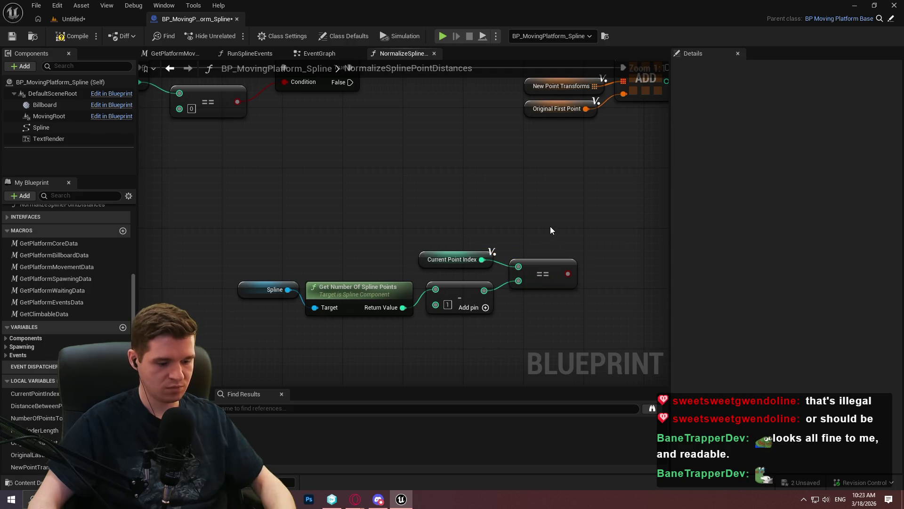
# Step: Add a second Branch driven by the comparison, reached from the first Branch's False
pyautogui.click(614, 200)
pyautogui.moveTo(621, 234)
pyautogui.mouseDown()
pyautogui.moveTo(575, 281)
pyautogui.moveTo(567, 274)
pyautogui.mouseUp()
pyautogui.moveTo(622, 218)
pyautogui.mouseDown()
pyautogui.moveTo(439, 80)
pyautogui.moveTo(378, 219)
pyautogui.moveTo(351, 214)
pyautogui.mouseUp()
pyautogui.moveTo(550, 260); pyautogui.dragTo(259, 167)
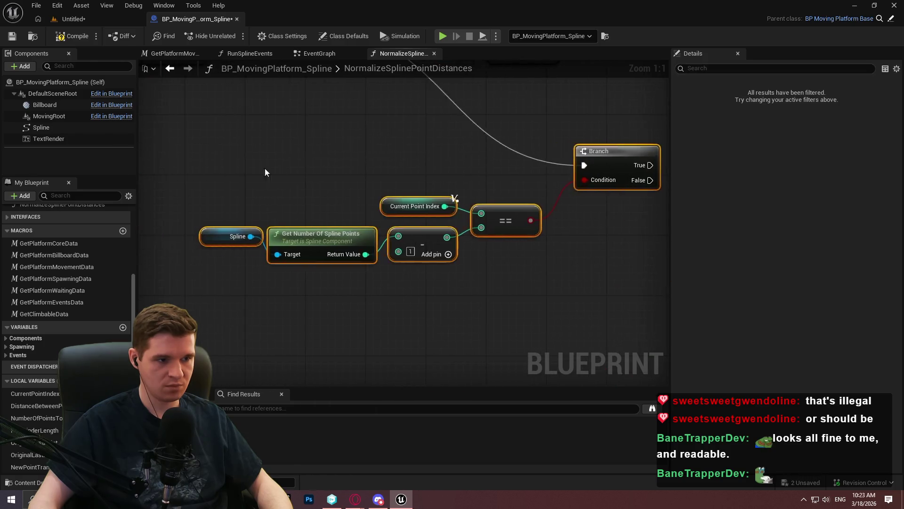
pyautogui.scroll(-2, 259, 168)
# Step: Connect an ADD to the second Branch's True and give it Original Last Point
pyautogui.moveTo(557, 156)
pyautogui.mouseDown()
pyautogui.moveTo(370, 111)
pyautogui.moveTo(553, 255)
pyautogui.moveTo(465, 175)
pyautogui.mouseUp()
pyautogui.moveTo(505, 93)
pyautogui.mouseDown()
pyautogui.moveTo(528, 139)
pyautogui.moveTo(301, 165)
pyautogui.mouseUp()
pyautogui.scroll(2, 528, 141)
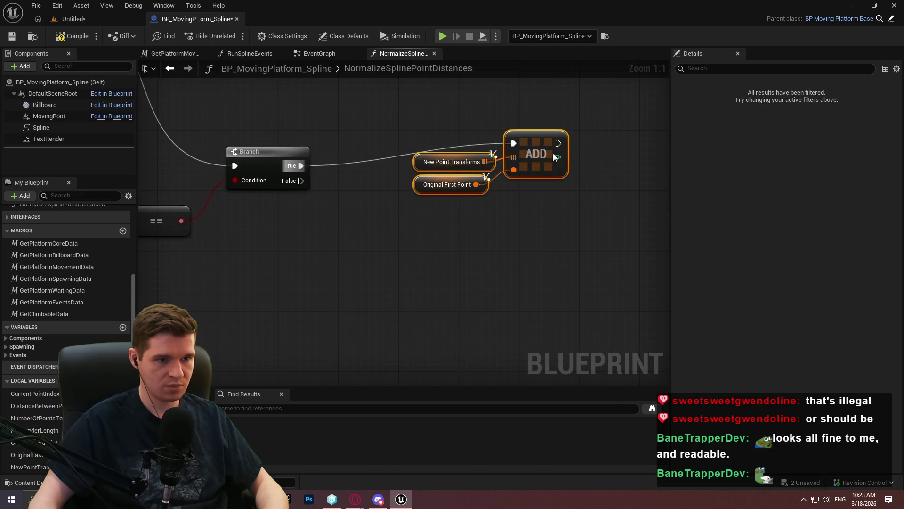
pyautogui.moveTo(548, 148); pyautogui.dragTo(596, 171)
pyautogui.click(458, 319)
pyautogui.moveTo(39, 457)
pyautogui.mouseDown()
pyautogui.moveTo(465, 219)
pyautogui.moveTo(466, 204)
pyautogui.mouseUp()
# Step: Duplicate the New Point Transforms ADD nodes and link the second Branch's False to the copy
pyautogui.moveTo(470, 138)
pyautogui.mouseDown()
pyautogui.moveTo(556, 166)
pyautogui.moveTo(575, 187)
pyautogui.mouseUp()
pyautogui.hotkey('ctrl', 'c')
pyautogui.hotkey('ctrl', 'v')
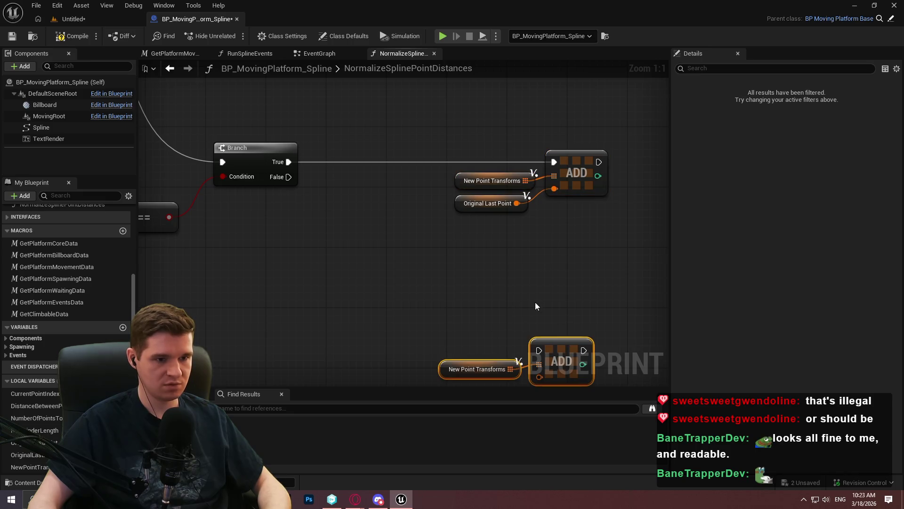
pyautogui.moveTo(535, 349)
pyautogui.mouseDown()
pyautogui.moveTo(281, 174)
pyautogui.moveTo(540, 350)
pyautogui.mouseUp()
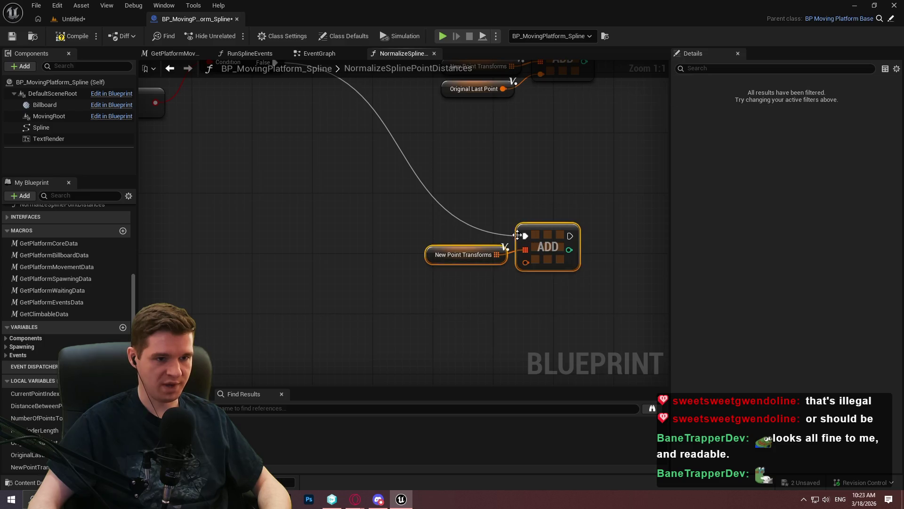
pyautogui.click(545, 200)
pyautogui.moveTo(156, 272); pyautogui.dragTo(397, 263)
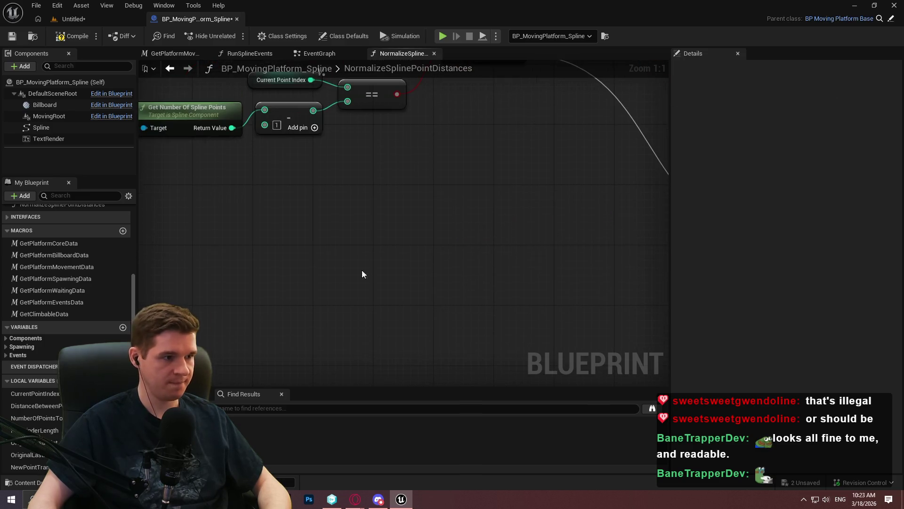
# Step: Add a Spline getter feeding Get Transform at Distance Along Spline in World coordinate space
pyautogui.moveTo(41, 127)
pyautogui.mouseDown()
pyautogui.moveTo(301, 305)
pyautogui.moveTo(379, 270)
pyautogui.mouseUp()
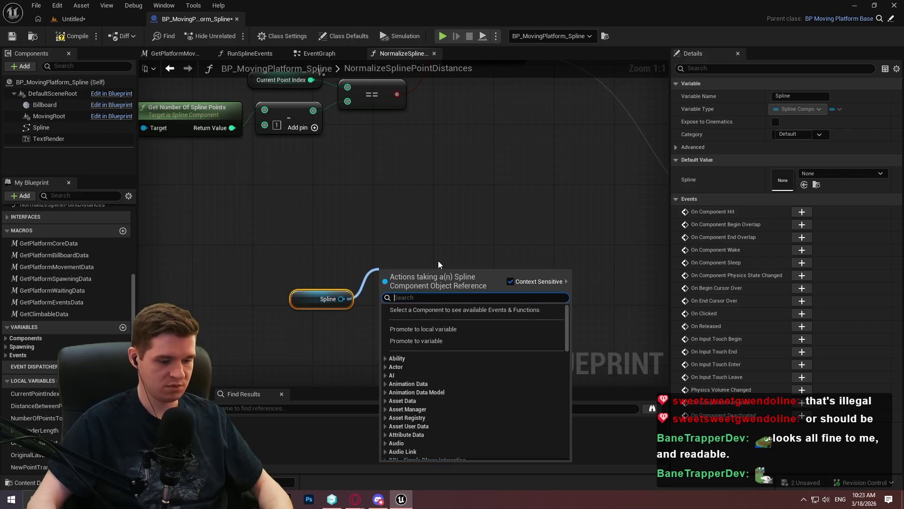
pyautogui.write('get transform')
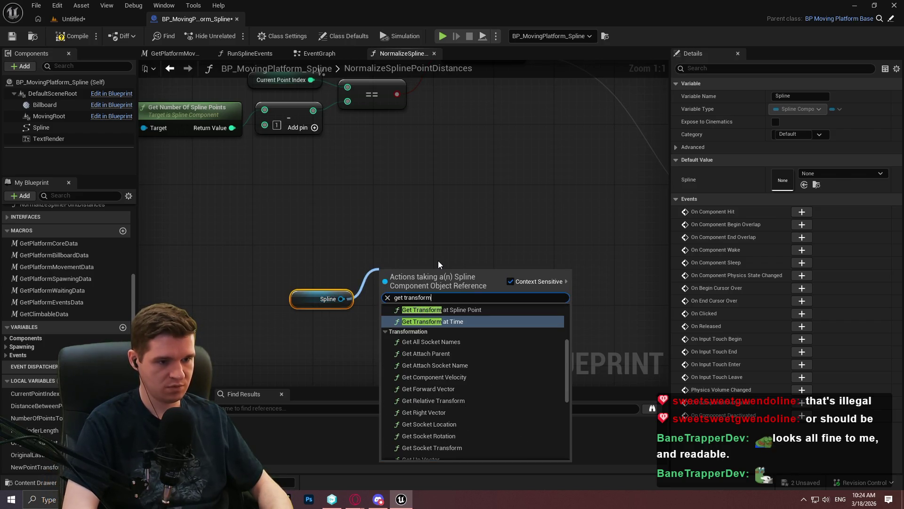
pyautogui.write(' dist')
pyautogui.press('Return')
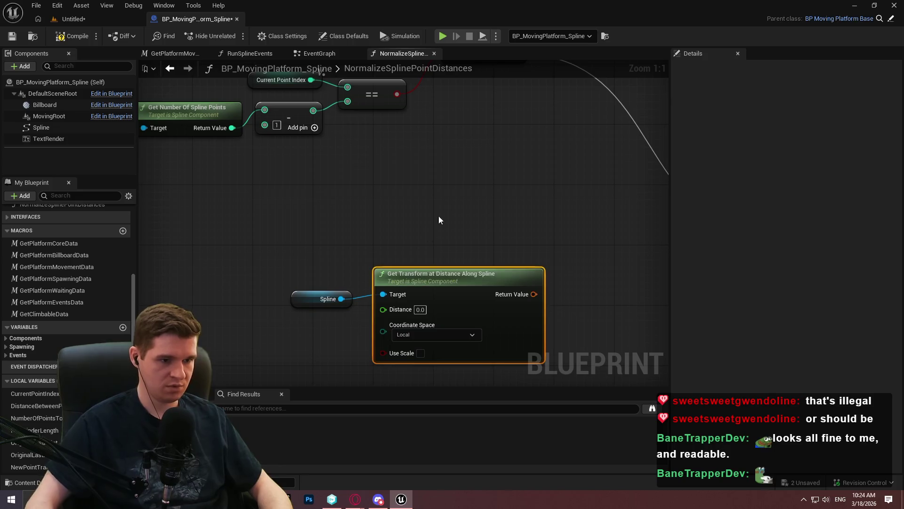
pyautogui.moveTo(414, 328); pyautogui.dragTo(406, 344)
pyautogui.click(406, 346)
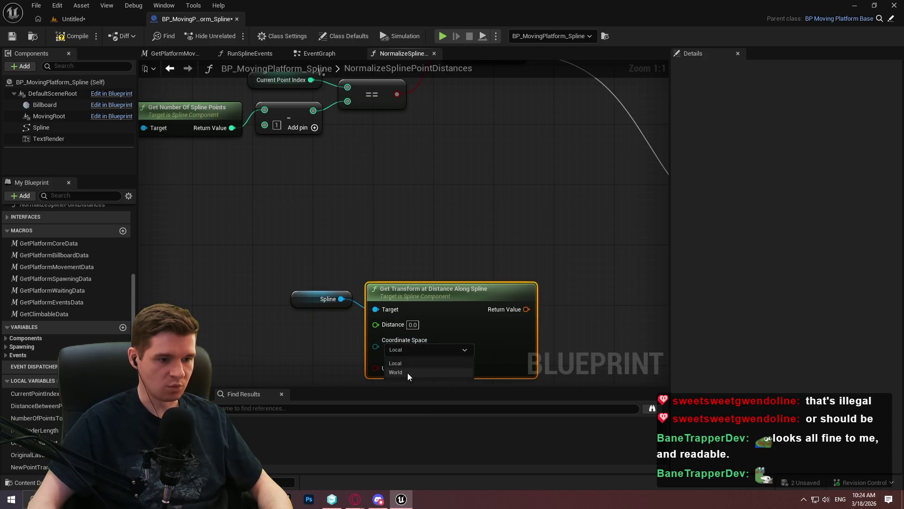
pyautogui.click(408, 372)
pyautogui.moveTo(299, 252)
pyautogui.mouseDown()
pyautogui.moveTo(263, 210)
pyautogui.moveTo(509, 283)
pyautogui.mouseUp()
pyautogui.moveTo(221, 203); pyautogui.dragTo(401, 206)
# Step: Place a Current Point Index getter and select the Spline getter
pyautogui.moveTo(35, 393)
pyautogui.mouseDown()
pyautogui.moveTo(325, 305)
pyautogui.moveTo(459, 219)
pyautogui.mouseUp()
pyautogui.click(268, 336)
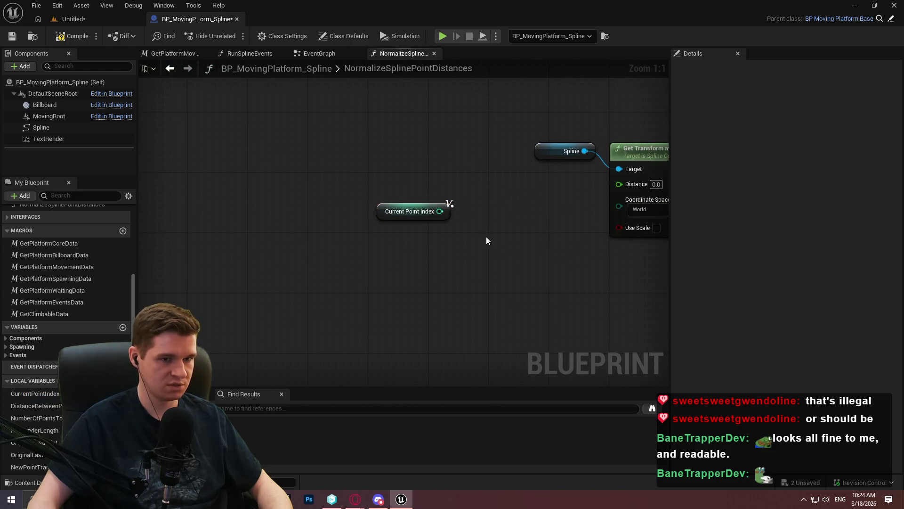
pyautogui.moveTo(461, 134)
pyautogui.mouseDown()
pyautogui.moveTo(327, 296)
pyautogui.moveTo(418, 216)
pyautogui.moveTo(295, 250)
pyautogui.mouseUp()
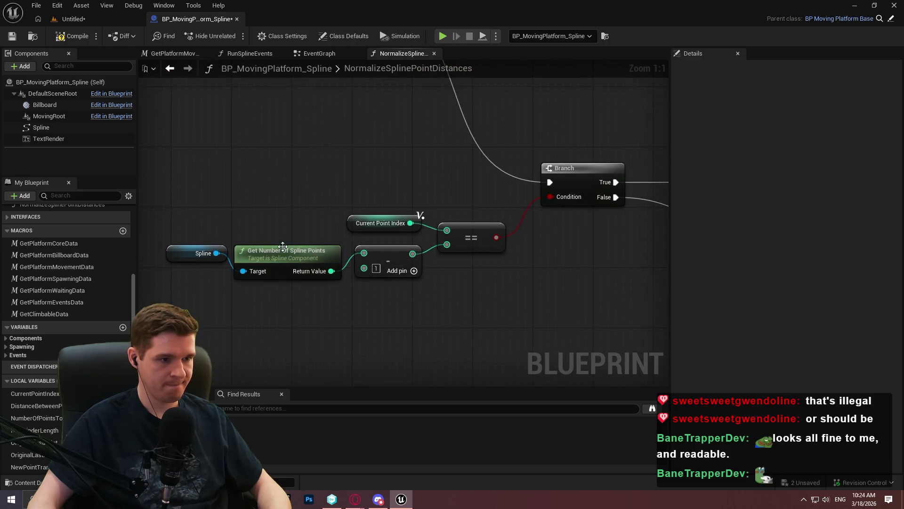
pyautogui.click(202, 253)
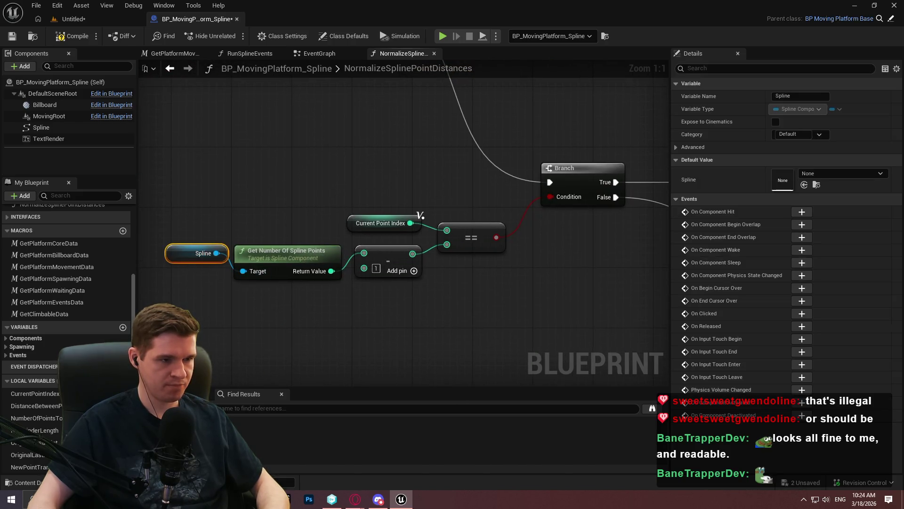
pyautogui.moveTo(202, 252); pyautogui.dragTo(315, 301)
# Step: Create Get Transform at Distance Along Spline from the Spline getter's output
pyautogui.moveTo(395, 323); pyautogui.dragTo(516, 303)
pyautogui.write('ge t')
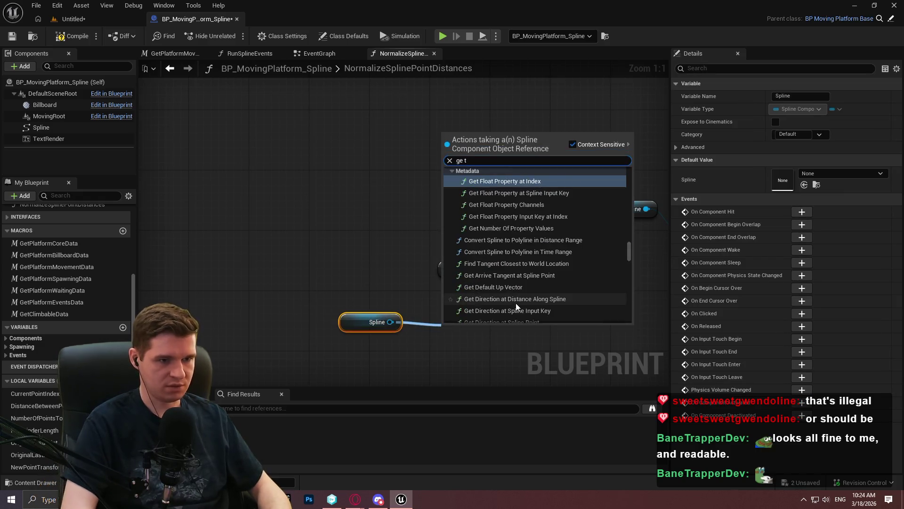
pyautogui.click(516, 306)
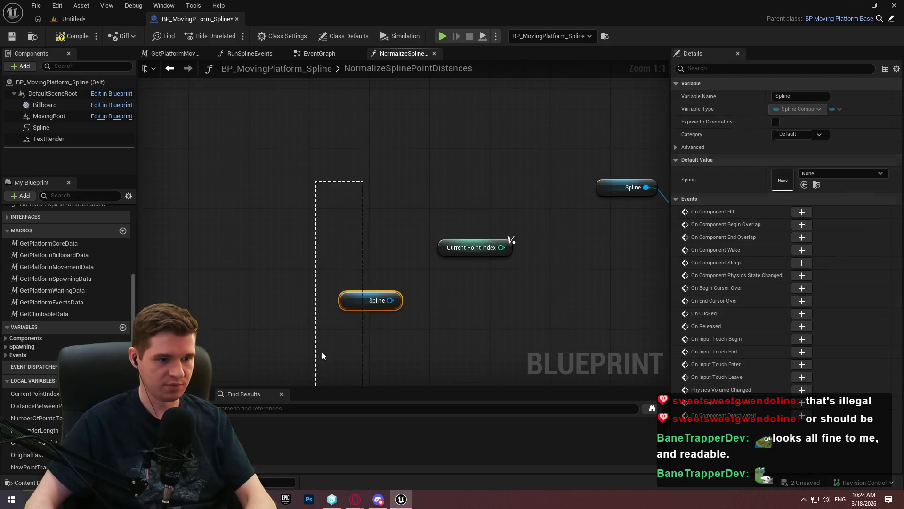
pyautogui.moveTo(321, 349); pyautogui.dragTo(252, 342)
pyautogui.moveTo(221, 305)
pyautogui.mouseDown()
pyautogui.moveTo(371, 222)
pyautogui.moveTo(390, 241)
pyautogui.mouseUp()
# Step: Multiply Current Point Index by Distance Between Points, converting the multiply's B input to float
pyautogui.write('*')
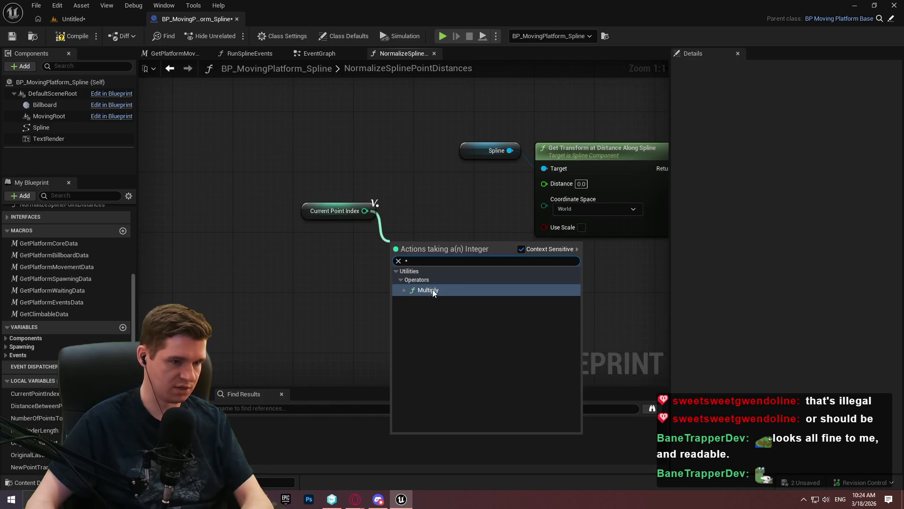
pyautogui.click(412, 289)
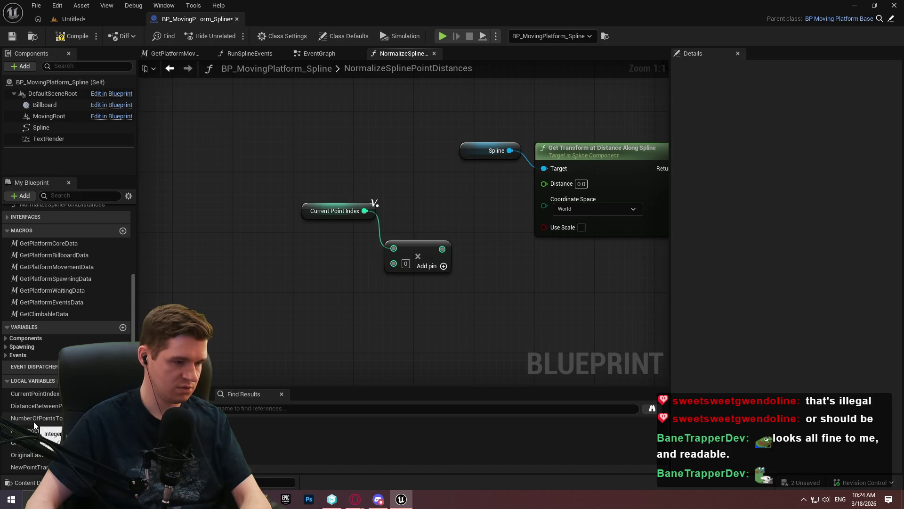
pyautogui.moveTo(16, 405); pyautogui.dragTo(226, 296)
pyautogui.click(256, 314)
pyautogui.click(309, 273)
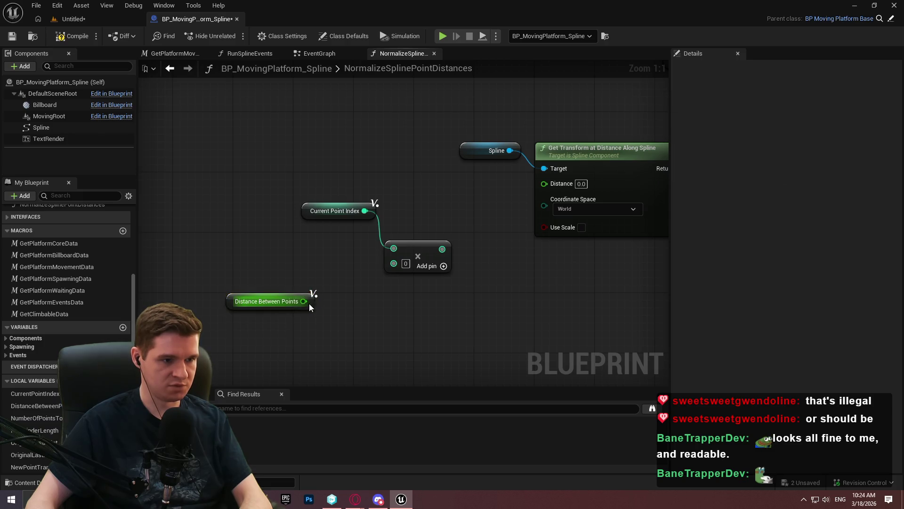
pyautogui.moveTo(297, 301); pyautogui.dragTo(311, 286)
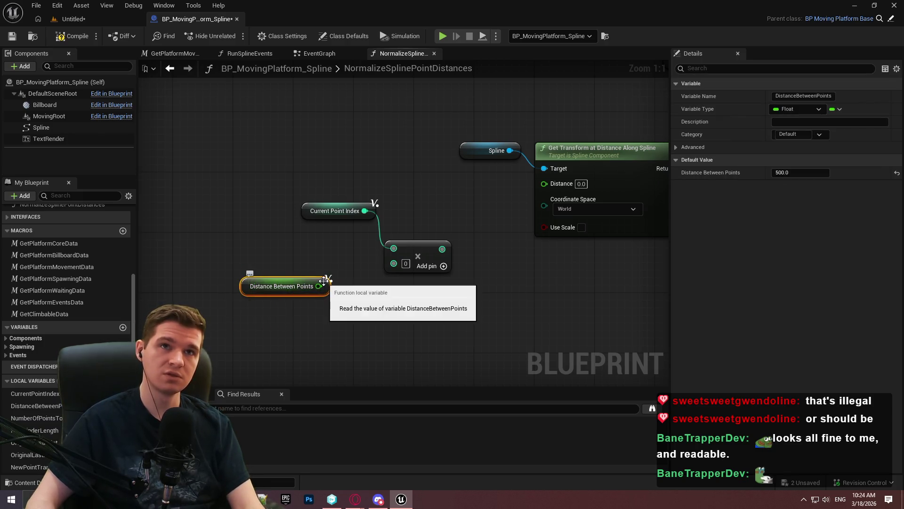
pyautogui.rightClick(394, 265)
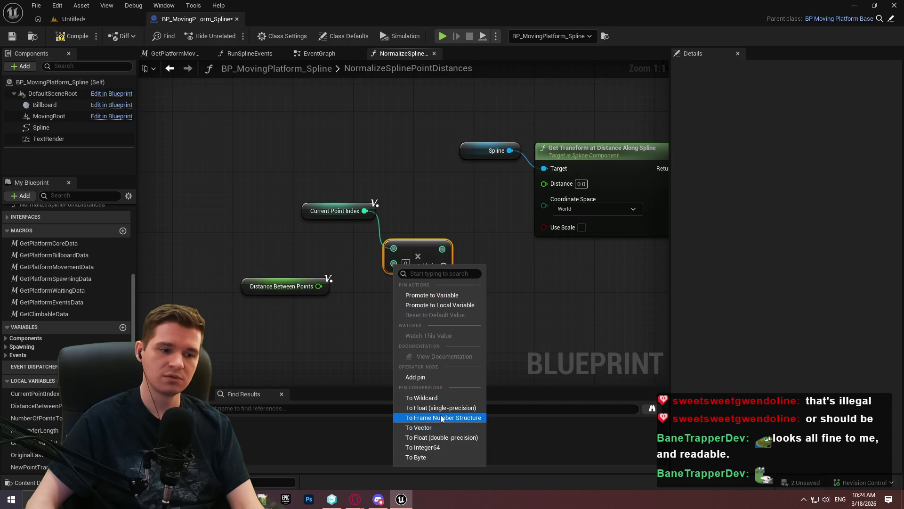
pyautogui.click(424, 407)
pyautogui.click(367, 315)
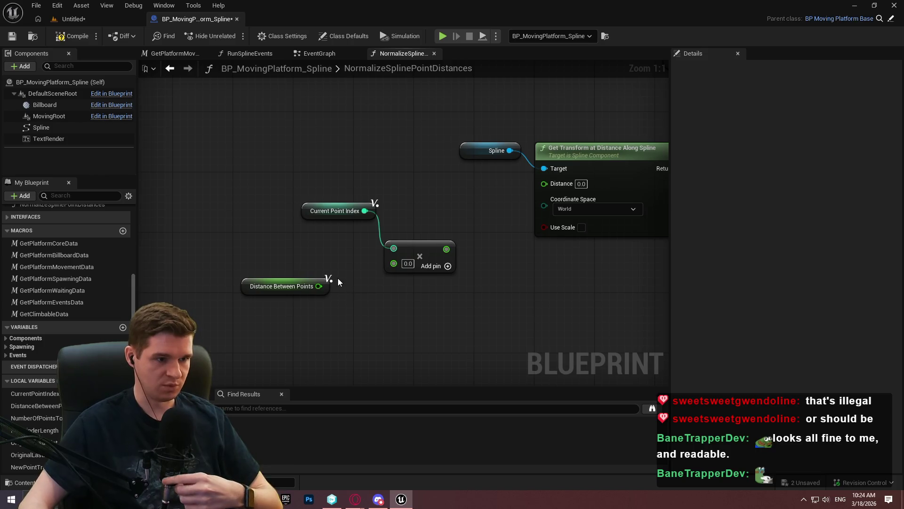
pyautogui.moveTo(319, 286)
pyautogui.mouseDown()
pyautogui.moveTo(406, 258)
pyautogui.moveTo(394, 262)
pyautogui.mouseUp()
# Step: Feed the product into Get Transform's Distance and arrange the nodes beside it
pyautogui.moveTo(374, 204)
pyautogui.mouseDown()
pyautogui.moveTo(334, 262)
pyautogui.moveTo(320, 254)
pyautogui.moveTo(332, 255)
pyautogui.mouseUp()
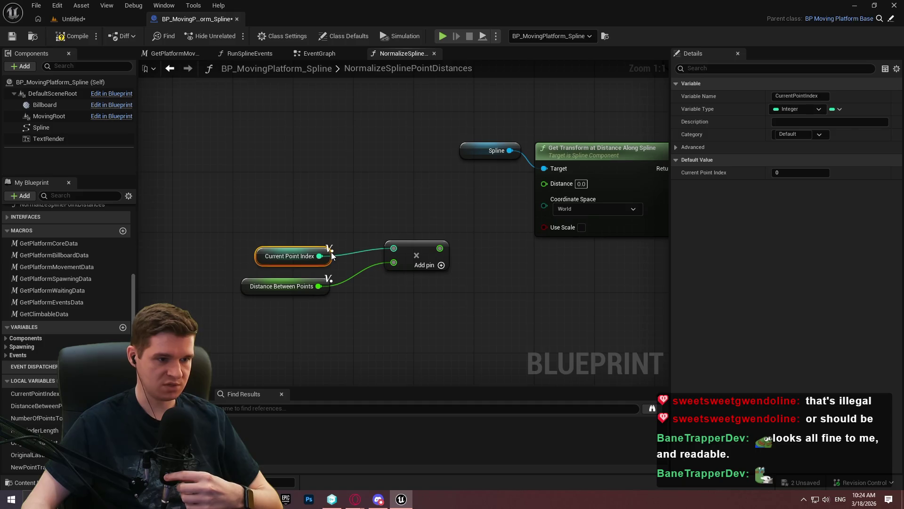
pyautogui.moveTo(412, 258); pyautogui.dragTo(371, 274)
pyautogui.moveTo(550, 179); pyautogui.dragTo(544, 184)
pyautogui.moveTo(227, 226); pyautogui.dragTo(415, 301)
pyautogui.moveTo(367, 275); pyautogui.dragTo(488, 192)
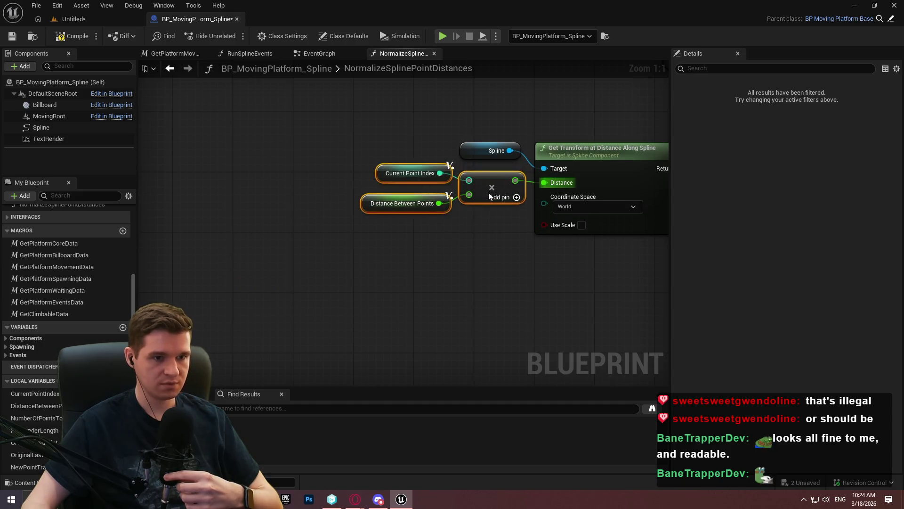
pyautogui.click(470, 286)
# Step: Connect the resulting transform into the New Point Transforms ADD node and tidy the layout
pyautogui.moveTo(497, 225); pyautogui.dragTo(577, 124)
pyautogui.scroll(-4, 565, 216)
pyautogui.moveTo(326, 194); pyautogui.dragTo(537, 268)
pyautogui.moveTo(468, 198); pyautogui.dragTo(490, 163)
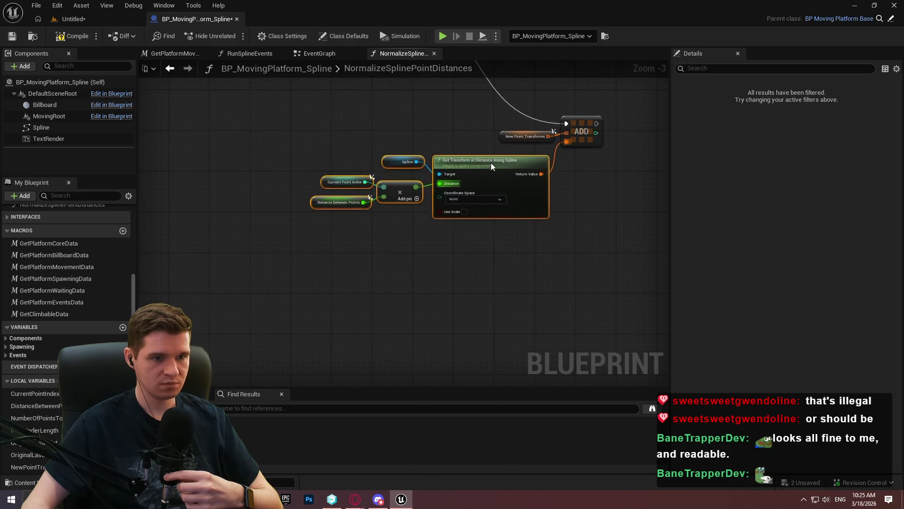
pyautogui.click(610, 194)
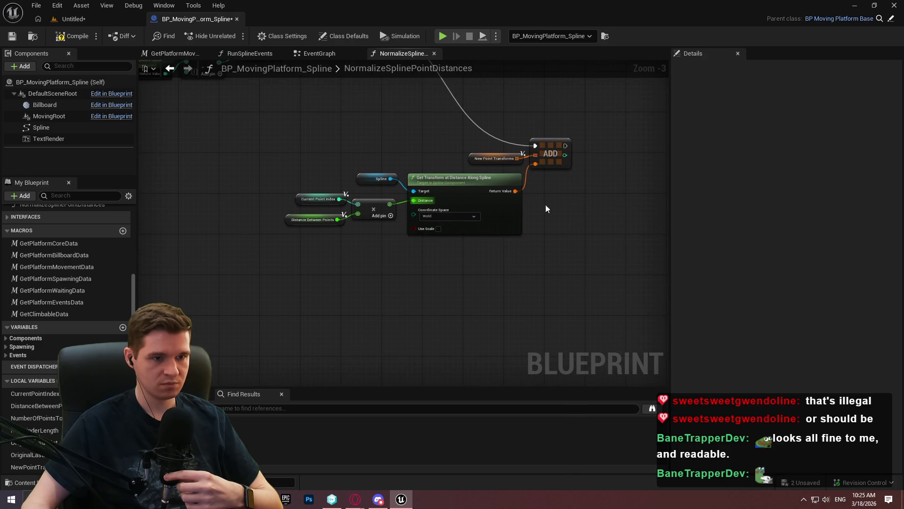
pyautogui.scroll(-1, 564, 229)
pyautogui.scroll(-1, 399, 284)
pyautogui.moveTo(424, 179)
pyautogui.mouseDown()
pyautogui.moveTo(399, 283)
pyautogui.moveTo(568, 212)
pyautogui.moveTo(512, 181)
pyautogui.moveTo(509, 166)
pyautogui.moveTo(300, 178)
pyautogui.mouseUp()
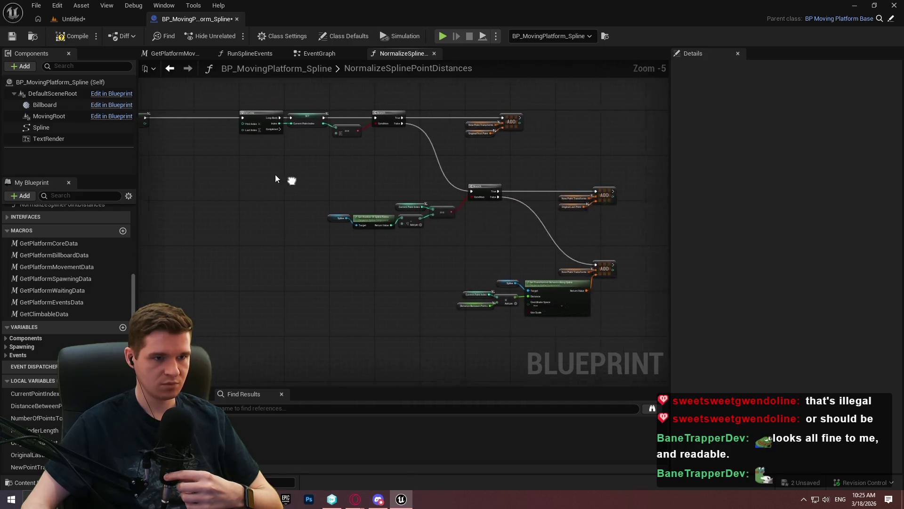
# Step: Shift the node group to the right and save the blueprint
pyautogui.scroll(-2, 300, 178)
pyautogui.moveTo(581, 289)
pyautogui.mouseDown()
pyautogui.moveTo(284, 123)
pyautogui.moveTo(377, 150)
pyautogui.mouseUp()
pyautogui.scroll(3, 284, 123)
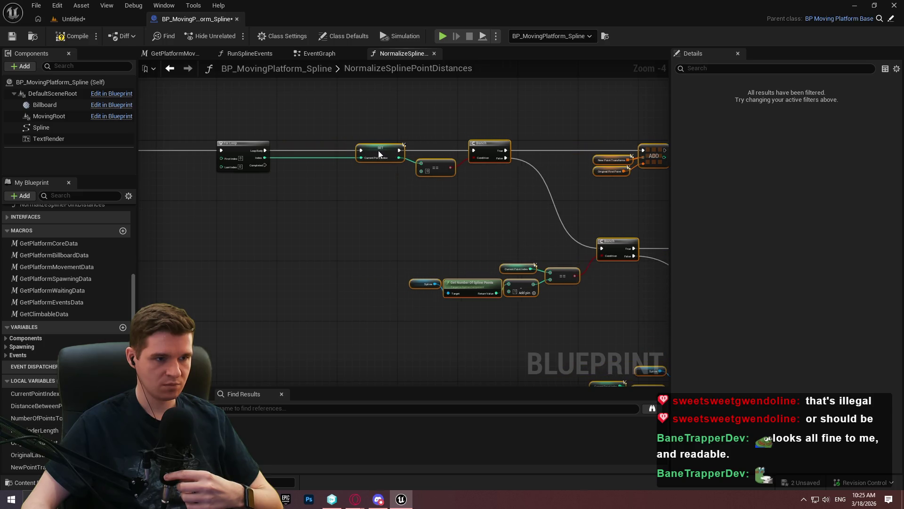
pyautogui.click(348, 131)
pyautogui.click(7, 41)
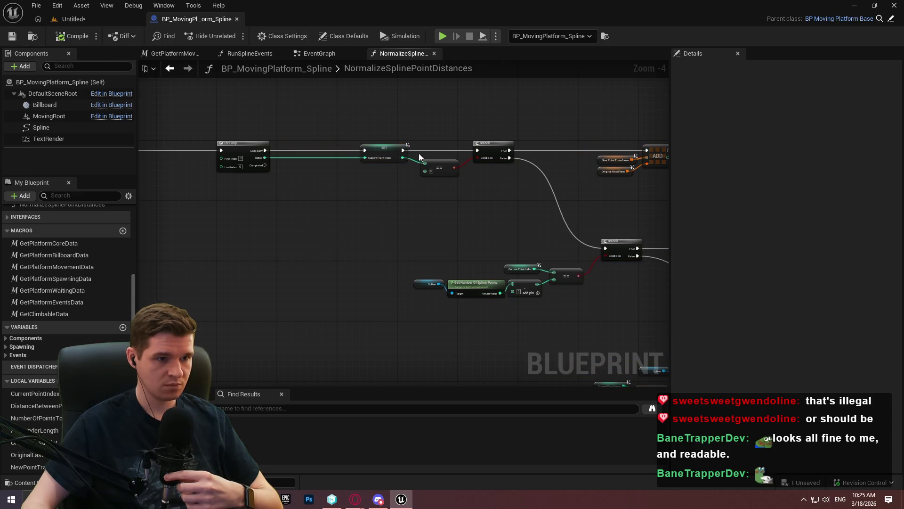
# Step: Plug a Current Point Index getter into the == 0 check's A pin and save
pyautogui.scroll(3, 419, 153)
pyautogui.click(235, 145)
pyautogui.moveTo(35, 393)
pyautogui.mouseDown()
pyautogui.moveTo(450, 202)
pyautogui.moveTo(431, 171)
pyautogui.moveTo(412, 180)
pyautogui.moveTo(410, 168)
pyautogui.mouseUp()
pyautogui.click(409, 218)
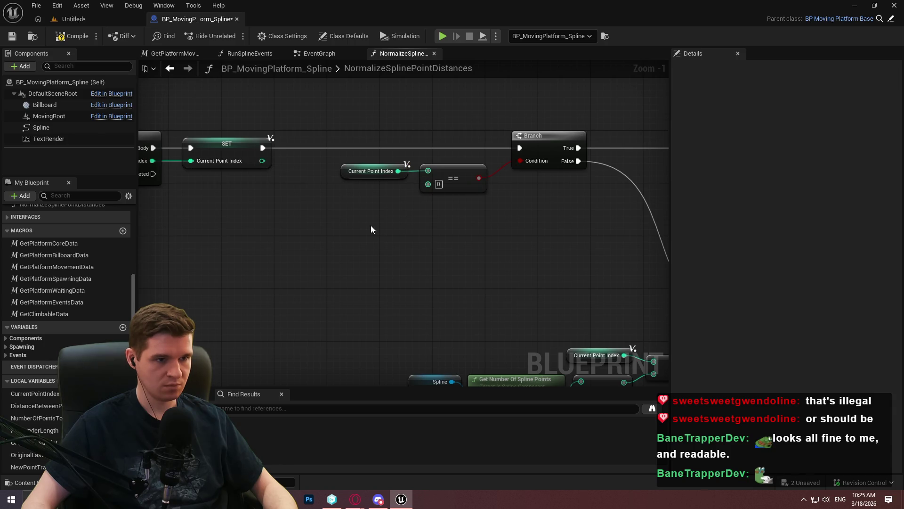
pyautogui.scroll(-3, 369, 225)
pyautogui.click(12, 37)
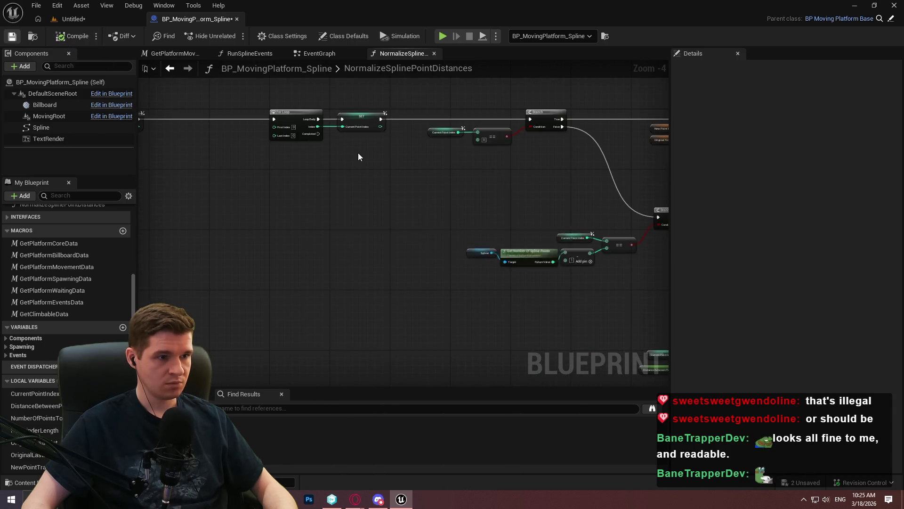
pyautogui.scroll(5, 328, 174)
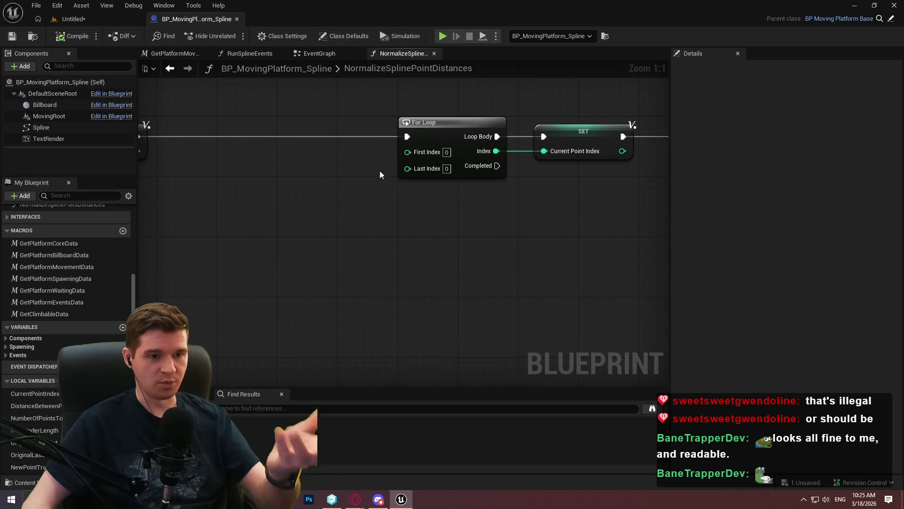
# Step: Set the For Loop's Last Index to Number Of Points to Spawn minus 1
pyautogui.moveTo(41, 420); pyautogui.dragTo(277, 267)
pyautogui.click(298, 274)
pyautogui.moveTo(332, 253); pyautogui.dragTo(375, 259)
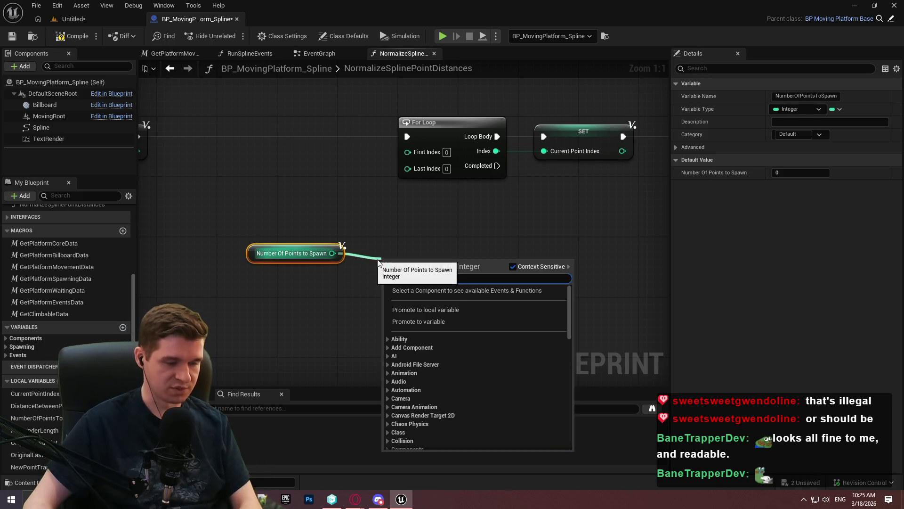
pyautogui.write('-')
pyautogui.click(423, 364)
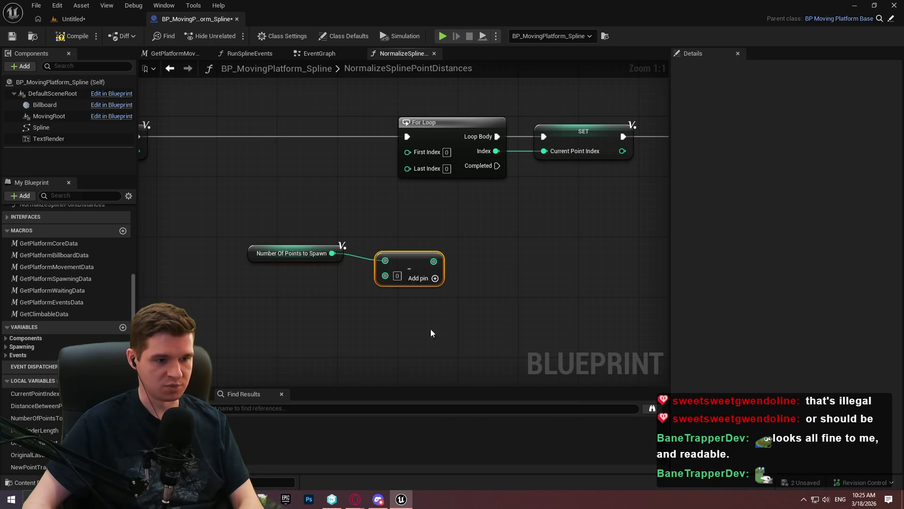
pyautogui.click(397, 276)
pyautogui.write('1')
pyautogui.press('Return')
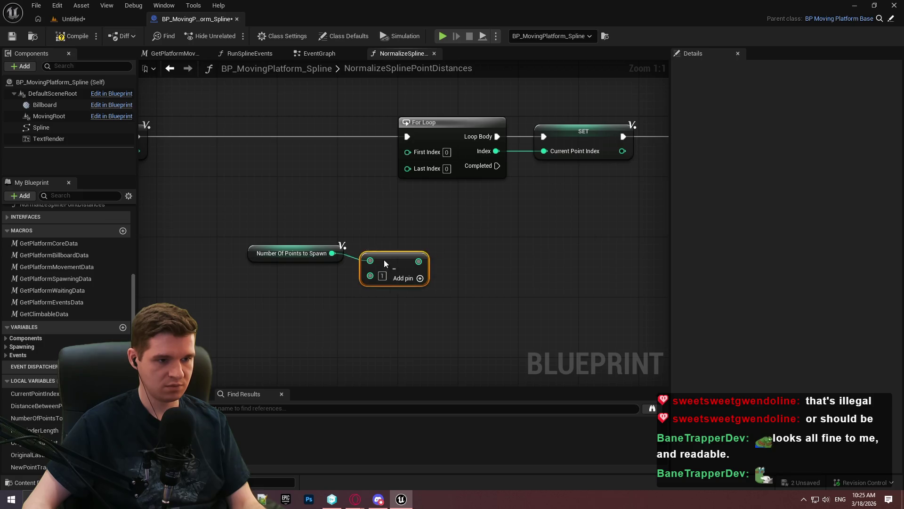
pyautogui.moveTo(403, 253); pyautogui.dragTo(407, 167)
pyautogui.moveTo(292, 239)
pyautogui.mouseDown()
pyautogui.moveTo(368, 247)
pyautogui.moveTo(353, 157)
pyautogui.moveTo(353, 174)
pyautogui.mouseUp()
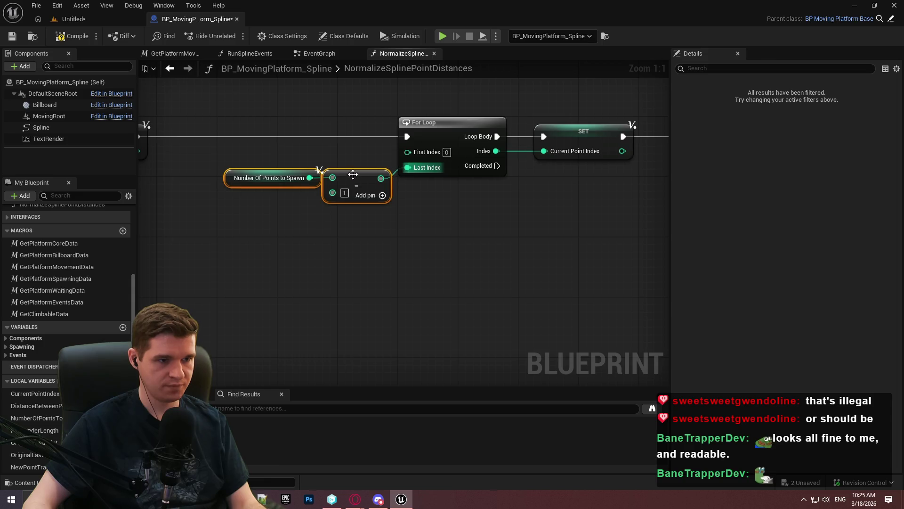
# Step: Compile the NormalizeSplinePointDistances blueprint
pyautogui.click(312, 178)
pyautogui.scroll(-3, 308, 250)
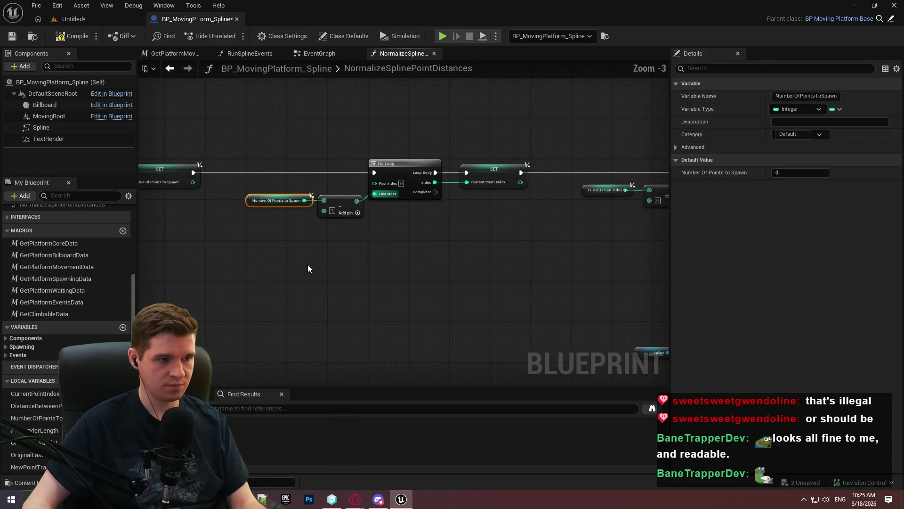
pyautogui.click(308, 269)
pyautogui.scroll(-3, 309, 269)
pyautogui.click(60, 40)
pyautogui.click(14, 37)
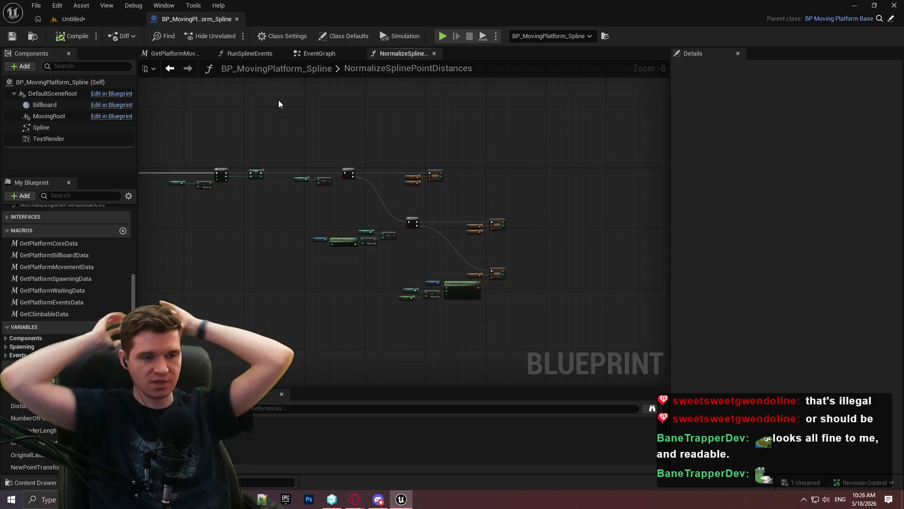
# Step: Add a Select node feeding Number Of Points to Spawn and place it below the SET nodes
pyautogui.scroll(4, 282, 104)
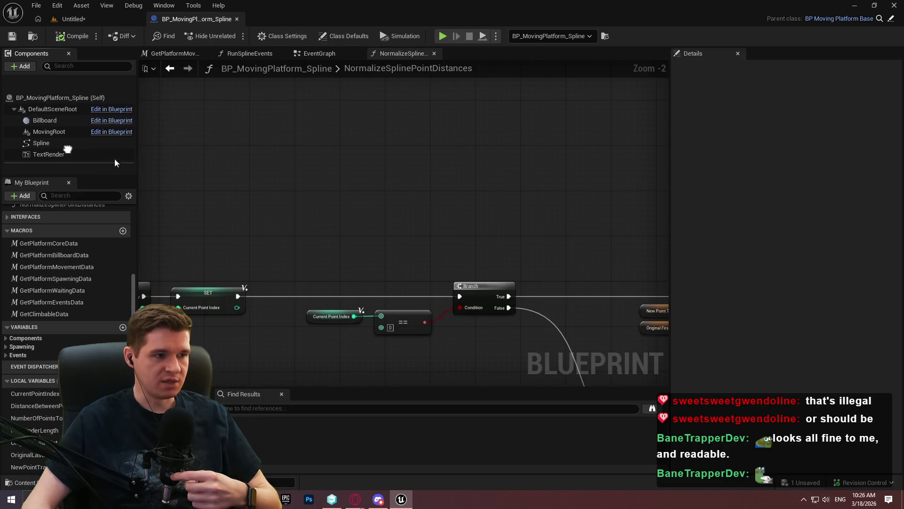
pyautogui.scroll(2, 496, 218)
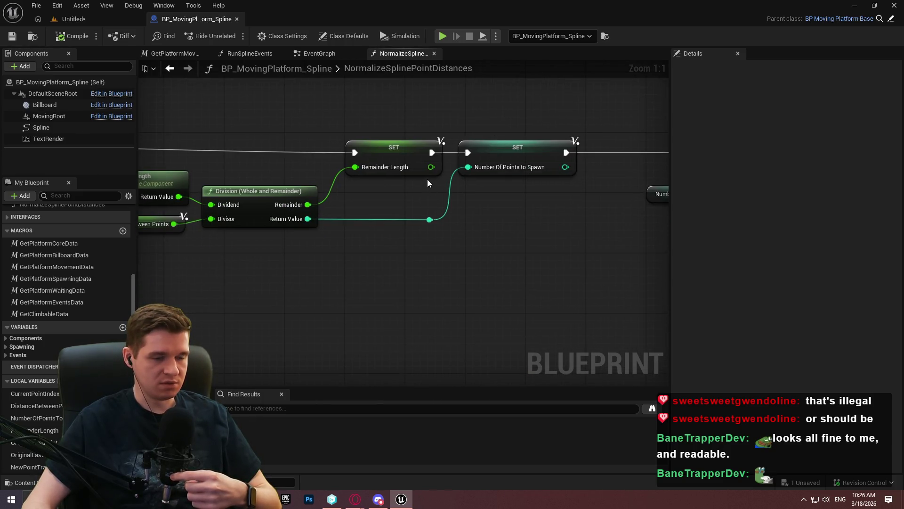
pyautogui.moveTo(470, 166); pyautogui.dragTo(468, 236)
pyautogui.write('selec')
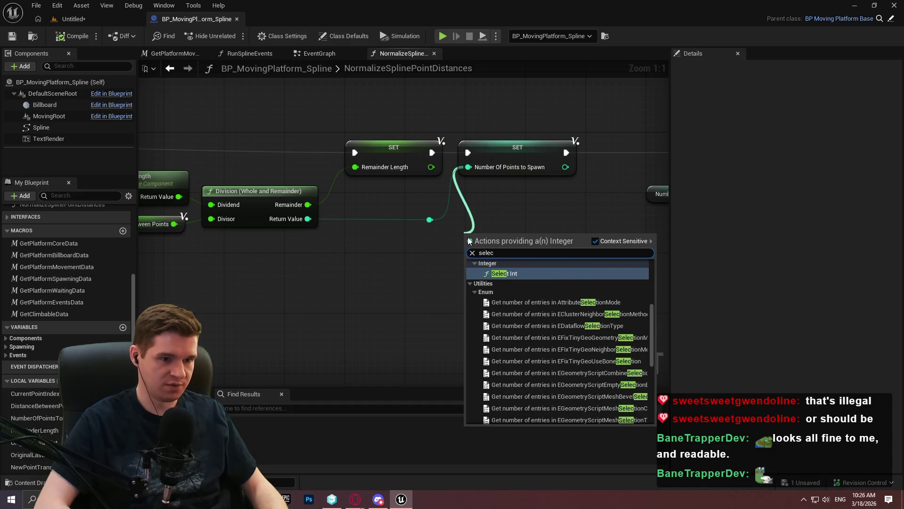
pyautogui.write('t')
pyautogui.scroll(-5, 570, 365)
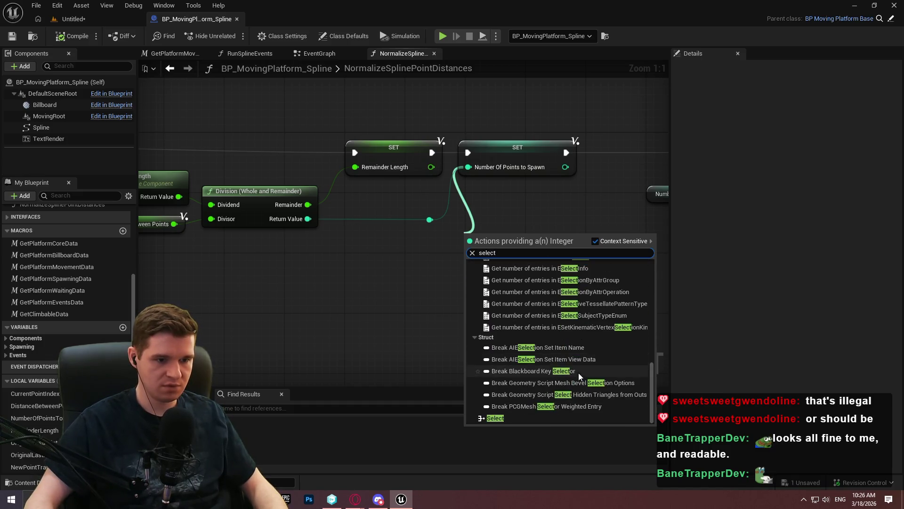
pyautogui.click(521, 417)
pyautogui.moveTo(520, 280); pyautogui.dragTo(575, 323)
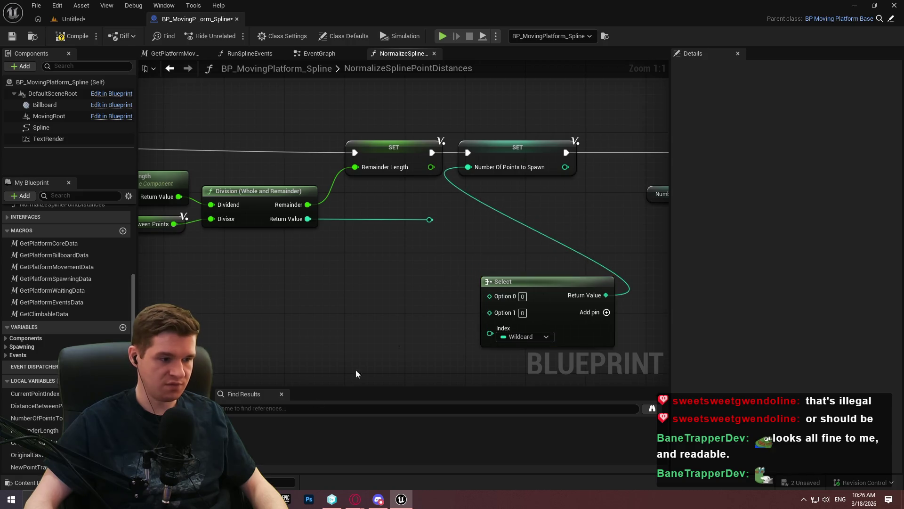
# Step: Place a Remainder Length getter and feed it into a new comparison node
pyautogui.moveTo(40, 430)
pyautogui.mouseDown()
pyautogui.moveTo(274, 325)
pyautogui.moveTo(277, 311)
pyautogui.mouseUp()
pyautogui.click(313, 317)
pyautogui.moveTo(331, 300); pyautogui.dragTo(364, 295)
pyautogui.write('>')
pyautogui.click(423, 370)
pyautogui.click(269, 386)
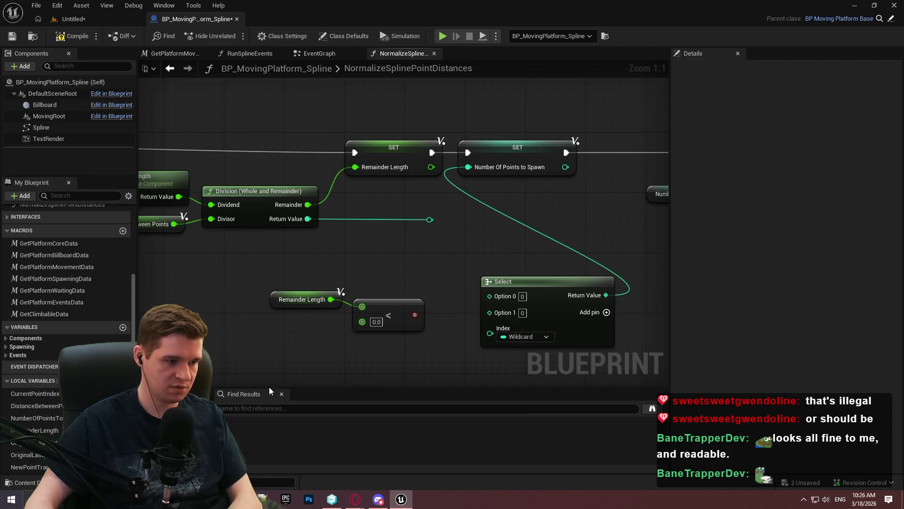
# Step: Divide Distance Between Points by 0.5 and wire the result into the comparison
pyautogui.click(27, 407)
pyautogui.moveTo(28, 408); pyautogui.dragTo(214, 349)
pyautogui.moveTo(273, 337); pyautogui.dragTo(304, 352)
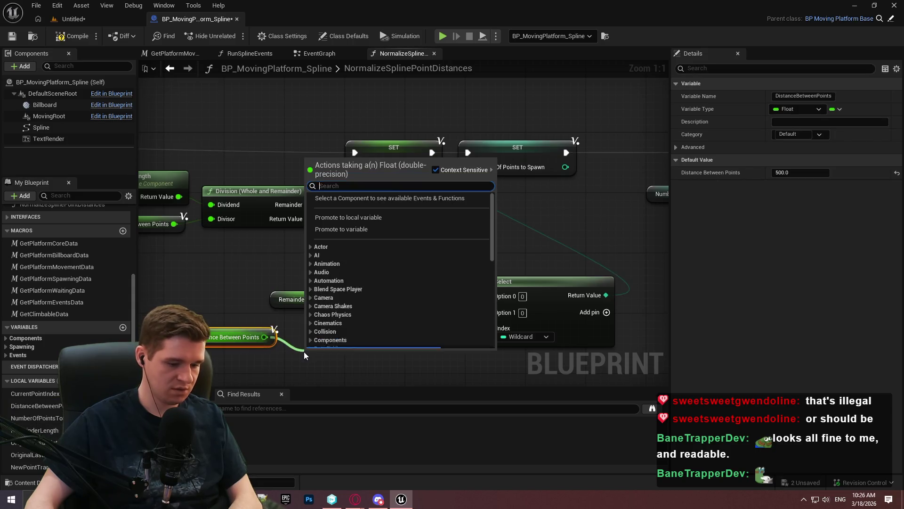
pyautogui.write('/')
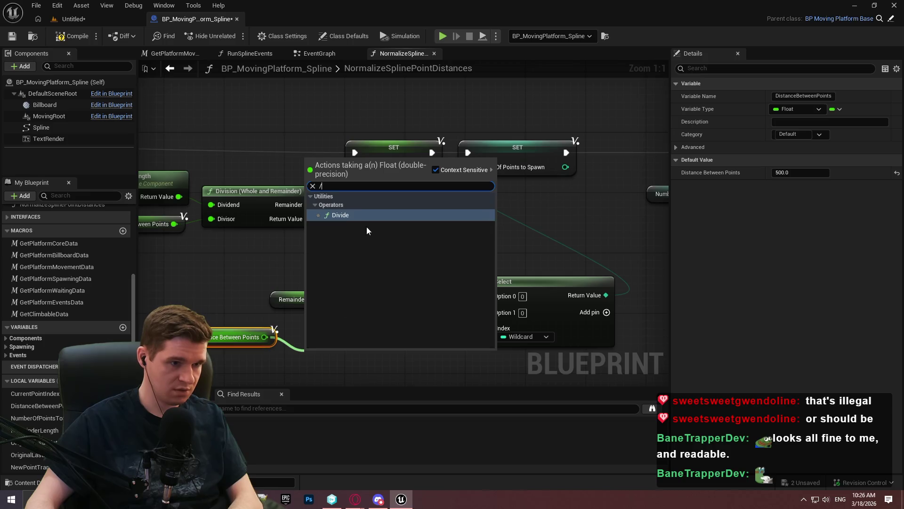
pyautogui.press('Return')
pyautogui.click(323, 367)
pyautogui.write('0.5')
pyautogui.click(331, 336)
pyautogui.moveTo(321, 346)
pyautogui.mouseDown()
pyautogui.moveTo(305, 331)
pyautogui.moveTo(362, 321)
pyautogui.mouseUp()
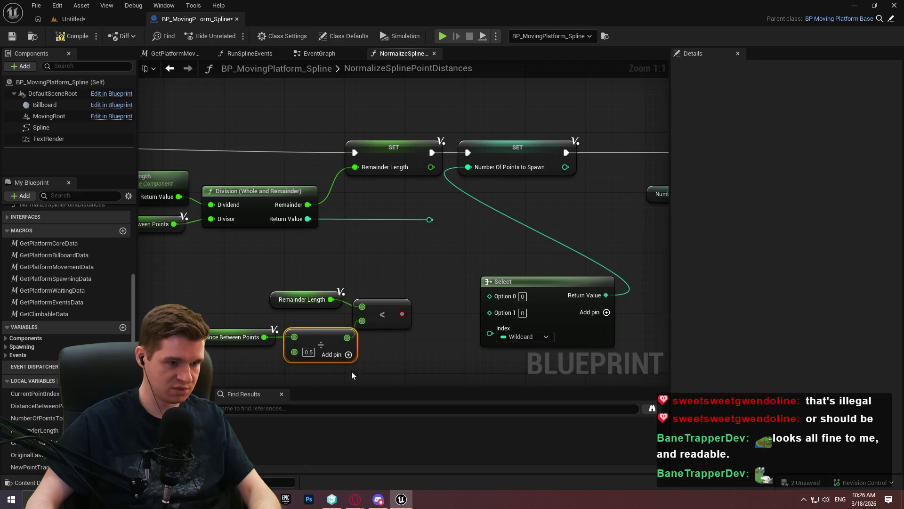
# Step: Connect the comparison result to the Select's Index and rearrange the comparison nodes
pyautogui.keyDown('ctrl'); pyautogui.click(254, 328); pyautogui.keyUp('ctrl')
pyautogui.moveTo(304, 323); pyautogui.dragTo(289, 324)
pyautogui.click(425, 308)
pyautogui.moveTo(401, 305); pyautogui.dragTo(526, 333)
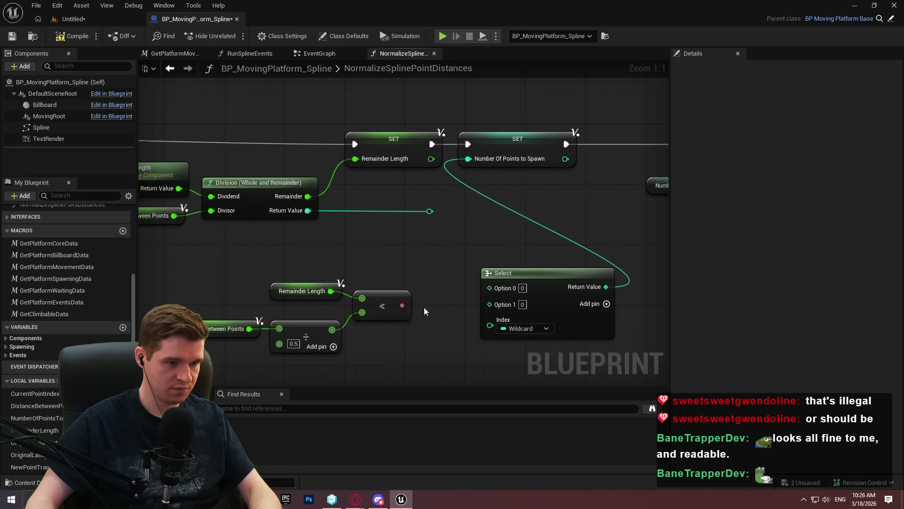
pyautogui.moveTo(304, 233); pyautogui.dragTo(452, 269)
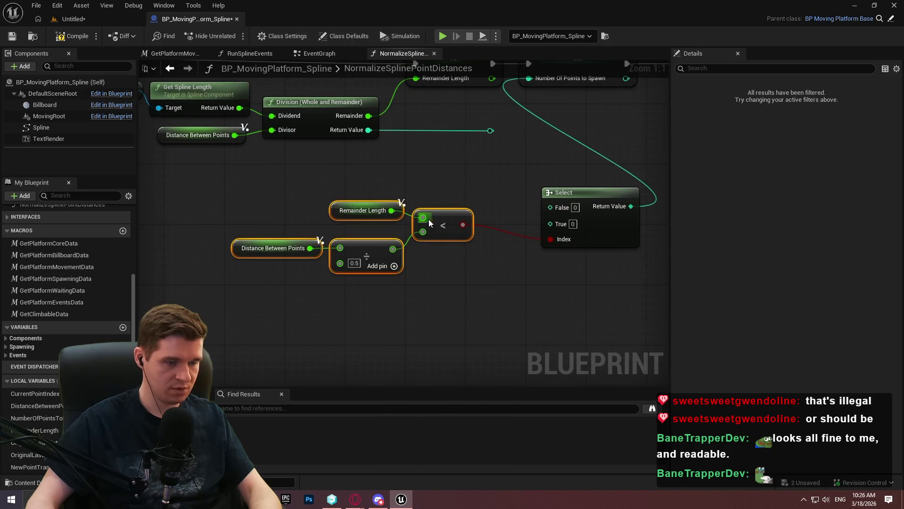
pyautogui.moveTo(427, 219); pyautogui.dragTo(488, 259)
pyautogui.click(503, 206)
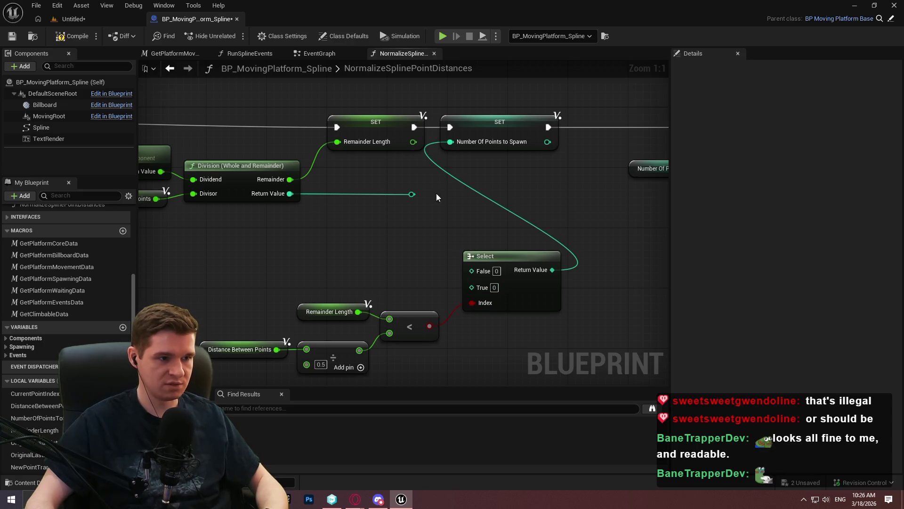
# Step: Subtract 1 from the division result and wire it into the Select's True input
pyautogui.moveTo(325, 225)
pyautogui.mouseDown()
pyautogui.moveTo(394, 220)
pyautogui.moveTo(387, 233)
pyautogui.mouseUp()
pyautogui.click(439, 335)
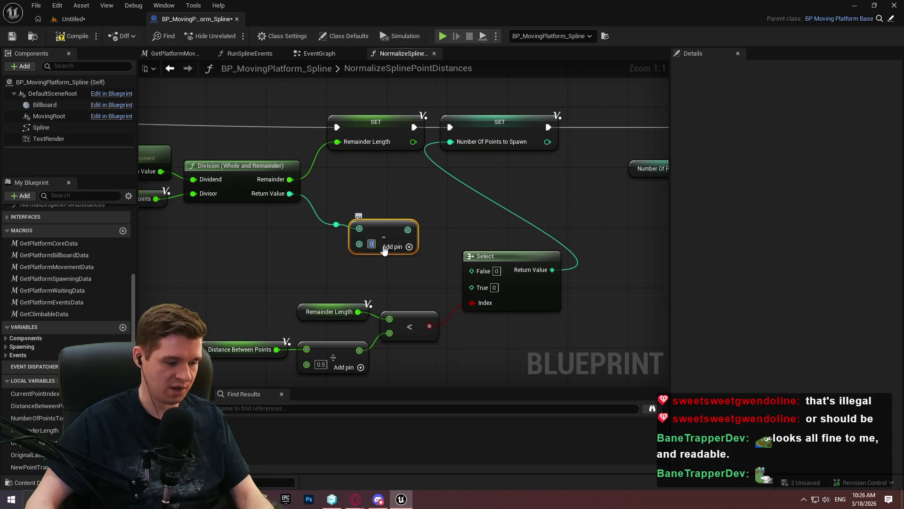
pyautogui.write('1')
pyautogui.moveTo(408, 229); pyautogui.dragTo(484, 288)
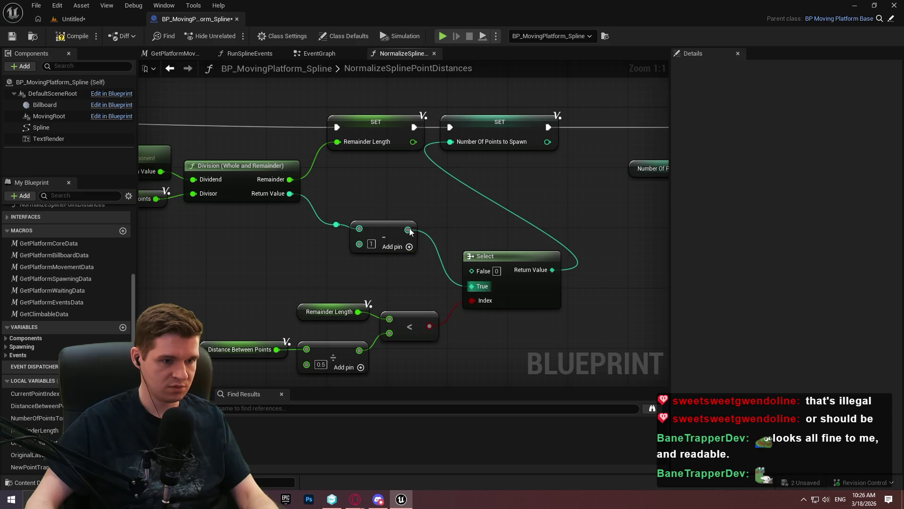
pyautogui.moveTo(388, 229)
pyautogui.mouseDown()
pyautogui.moveTo(416, 280)
pyautogui.moveTo(347, 277)
pyautogui.moveTo(393, 273)
pyautogui.mouseUp()
# Step: Replace the reroute knot with a direct link from the division result to Select's False, then regroup the nodes
pyautogui.press('Delete')
pyautogui.moveTo(467, 272); pyautogui.dragTo(290, 193)
pyautogui.moveTo(506, 262)
pyautogui.mouseDown()
pyautogui.moveTo(513, 190)
pyautogui.moveTo(504, 188)
pyautogui.mouseUp()
pyautogui.moveTo(464, 340)
pyautogui.mouseDown()
pyautogui.moveTo(201, 264)
pyautogui.moveTo(207, 349)
pyautogui.mouseUp()
pyautogui.moveTo(436, 278); pyautogui.dragTo(393, 227)
# Step: Review the graph layout around the For Loop, then compile and save the Blueprint
pyautogui.scroll(-2, 541, 290)
pyautogui.moveTo(493, 270); pyautogui.dragTo(286, 270)
pyautogui.click(387, 167)
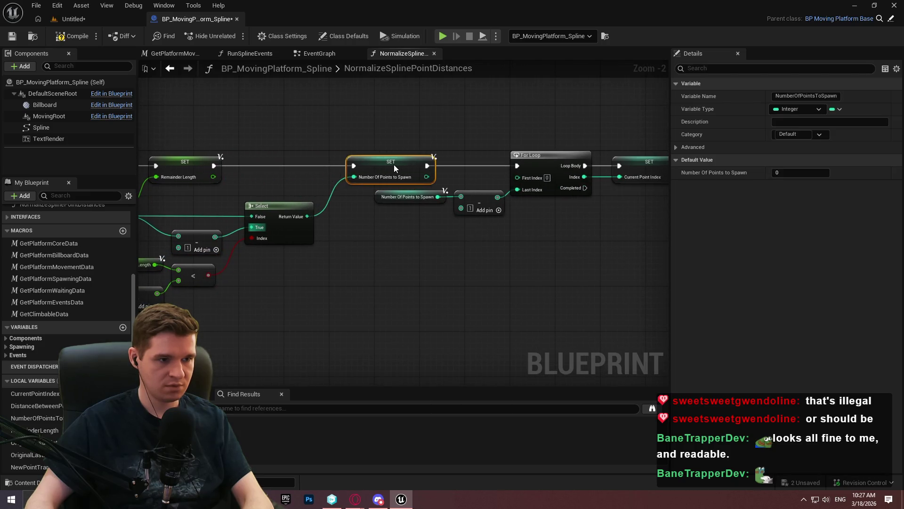
pyautogui.scroll(-6, 473, 273)
pyautogui.moveTo(560, 329)
pyautogui.mouseDown()
pyautogui.moveTo(194, 146)
pyautogui.moveTo(222, 154)
pyautogui.moveTo(236, 191)
pyautogui.mouseUp()
pyautogui.scroll(5, 236, 191)
pyautogui.moveTo(314, 195); pyautogui.dragTo(417, 198)
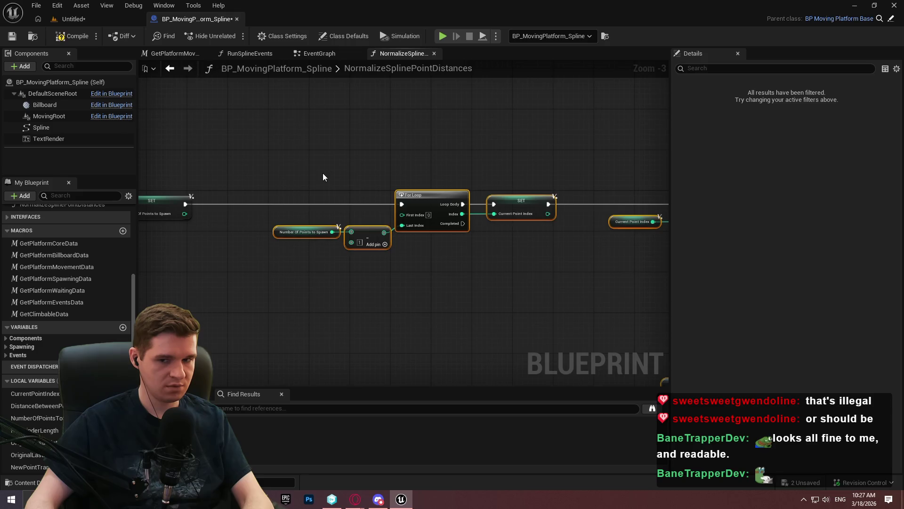
pyautogui.moveTo(323, 173); pyautogui.dragTo(657, 144)
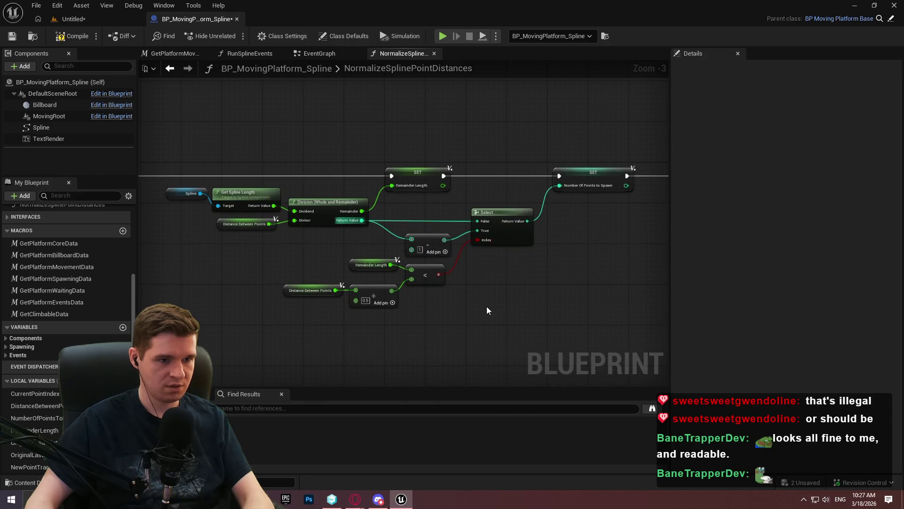
pyautogui.scroll(1, 341, 233)
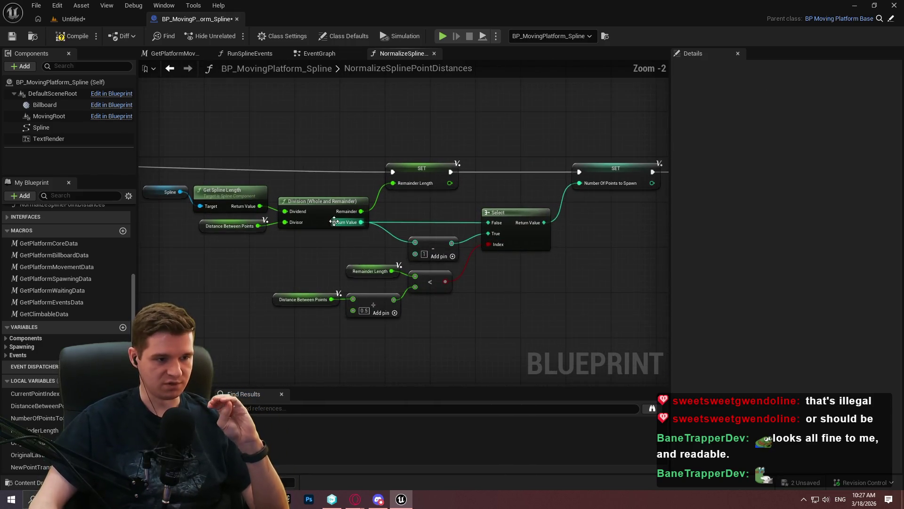
pyautogui.scroll(-5, 341, 233)
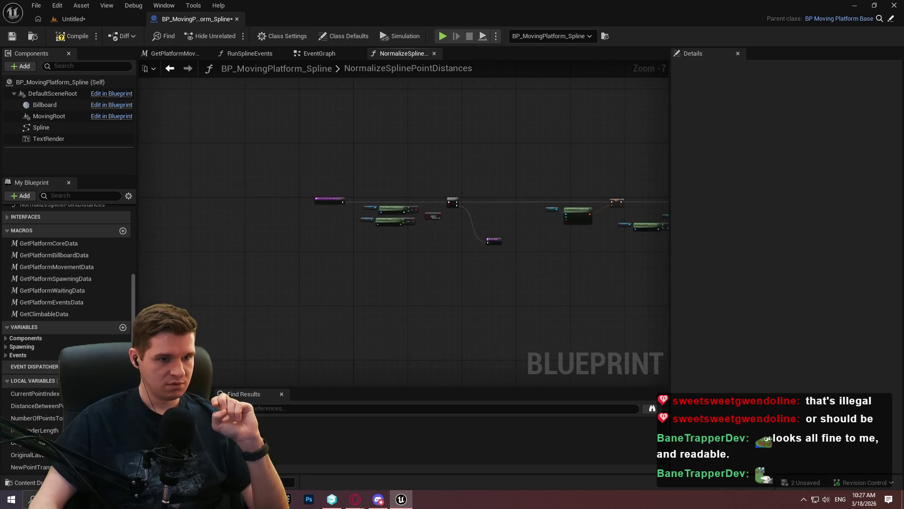
pyautogui.scroll(2, 272, 205)
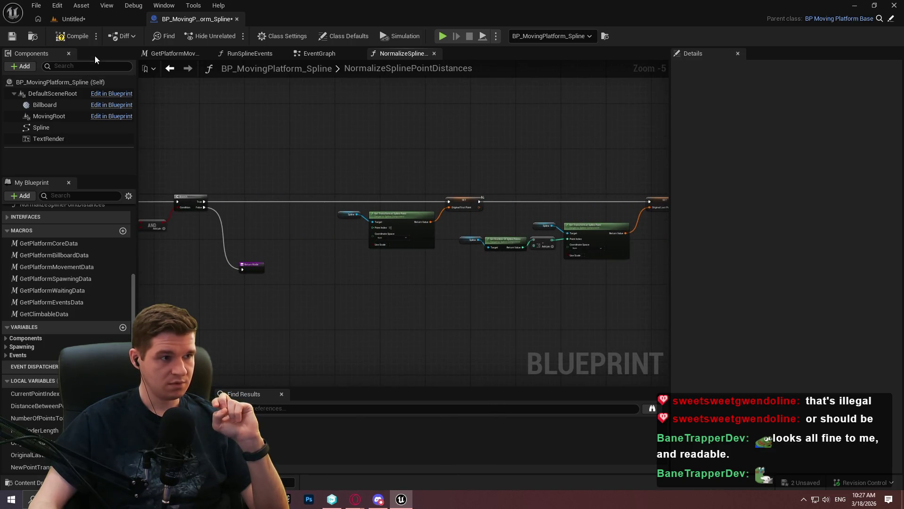
pyautogui.click(19, 41)
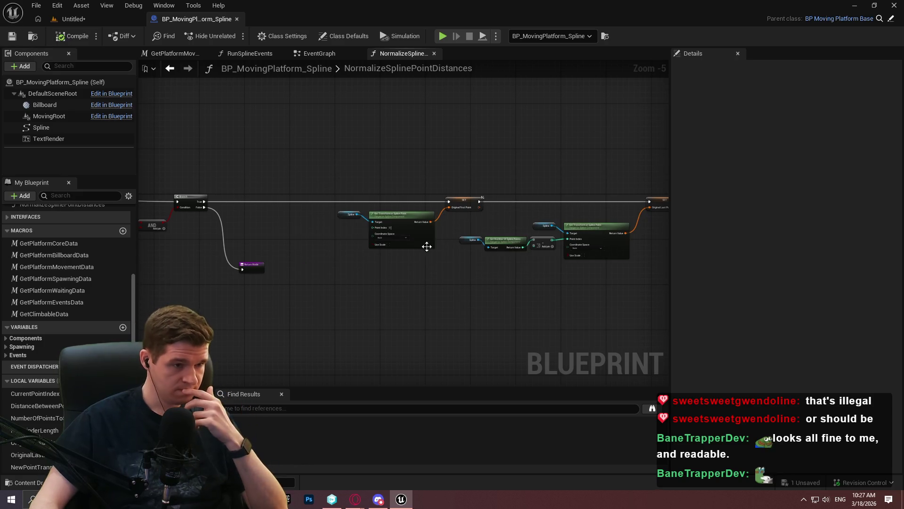
# Step: Add a Sequence node on the first Branch's True output
pyautogui.moveTo(579, 321)
pyautogui.mouseDown()
pyautogui.moveTo(202, 232)
pyautogui.moveTo(531, 275)
pyautogui.moveTo(294, 245)
pyautogui.moveTo(384, 209)
pyautogui.mouseUp()
pyautogui.moveTo(304, 163)
pyautogui.mouseDown()
pyautogui.moveTo(292, 223)
pyautogui.moveTo(325, 212)
pyautogui.moveTo(264, 241)
pyautogui.moveTo(237, 226)
pyautogui.moveTo(461, 222)
pyautogui.moveTo(136, 175)
pyautogui.moveTo(159, 171)
pyautogui.mouseUp()
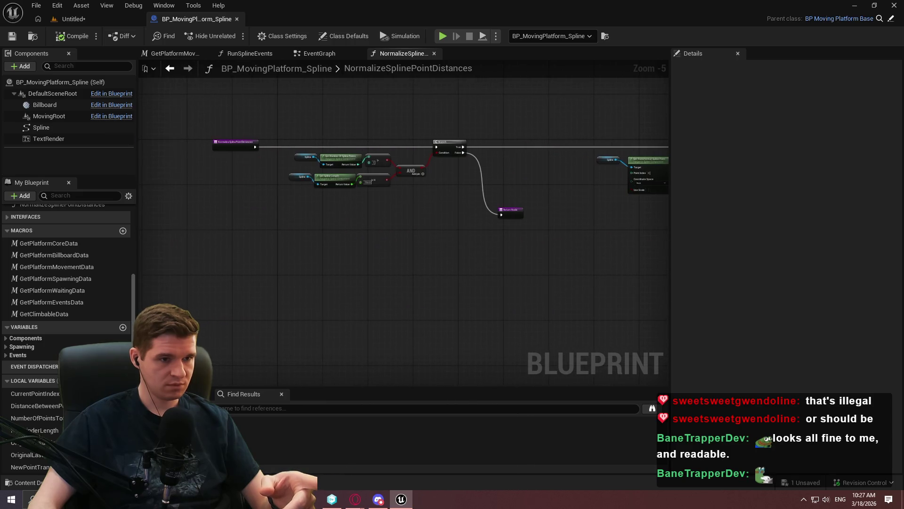
pyautogui.scroll(1, 266, 213)
pyautogui.moveTo(266, 213); pyautogui.dragTo(486, 211)
pyautogui.moveTo(294, 150)
pyautogui.mouseDown()
pyautogui.moveTo(396, 152)
pyautogui.moveTo(332, 162)
pyautogui.moveTo(347, 134)
pyautogui.moveTo(403, 145)
pyautogui.mouseUp()
pyautogui.click(380, 197)
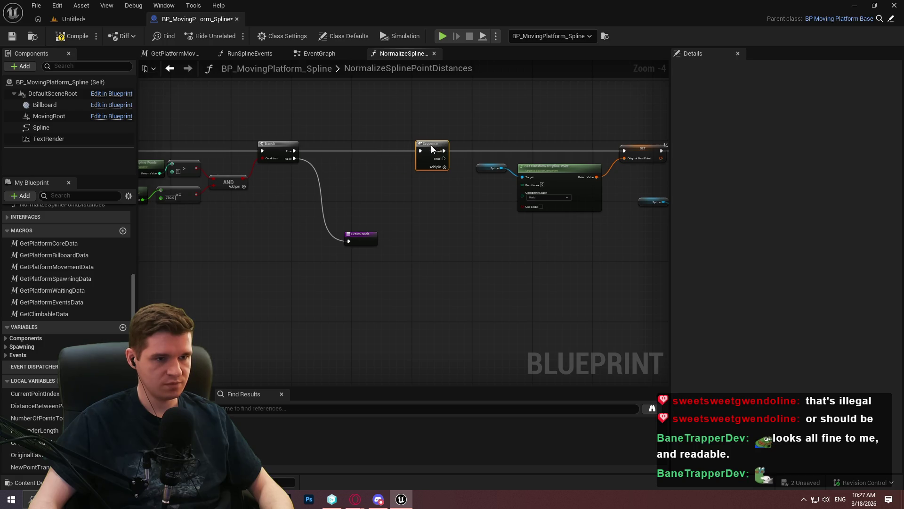
# Step: Shift the row of downstream nodes right to make room after the Sequence
pyautogui.scroll(-6, 431, 145)
pyautogui.scroll(1, 471, 236)
pyautogui.moveTo(618, 258)
pyautogui.mouseDown()
pyautogui.moveTo(231, 126)
pyautogui.moveTo(198, 132)
pyautogui.mouseUp()
pyautogui.scroll(4, 258, 136)
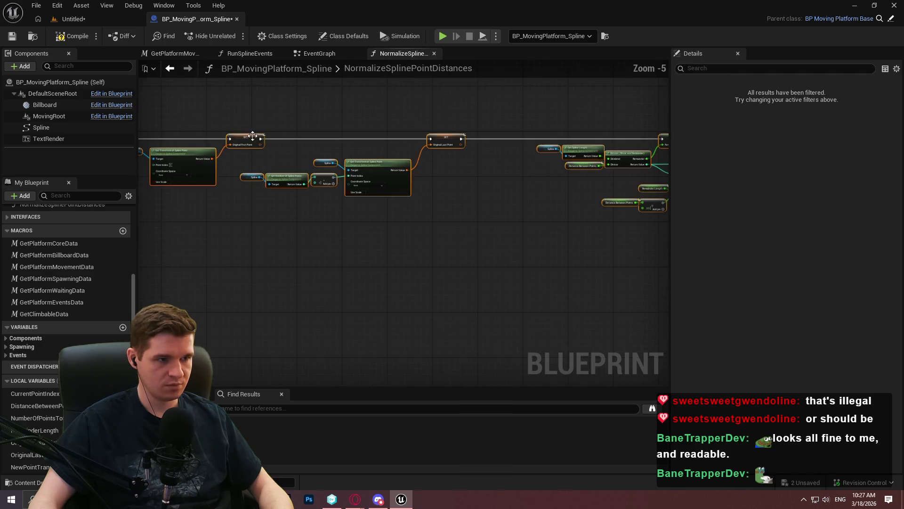
pyautogui.moveTo(267, 138); pyautogui.dragTo(502, 137)
pyautogui.click(577, 186)
pyautogui.scroll(3, 433, 179)
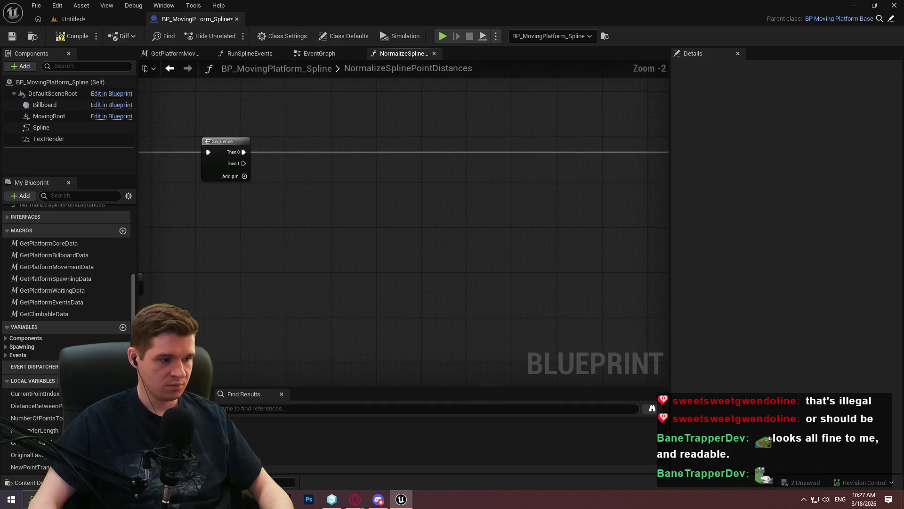
# Step: Add Clear Spline Points on Then 0, targeting a Spline getter
pyautogui.moveTo(41, 127)
pyautogui.mouseDown()
pyautogui.moveTo(246, 272)
pyautogui.moveTo(329, 262)
pyautogui.mouseUp()
pyautogui.write('clear')
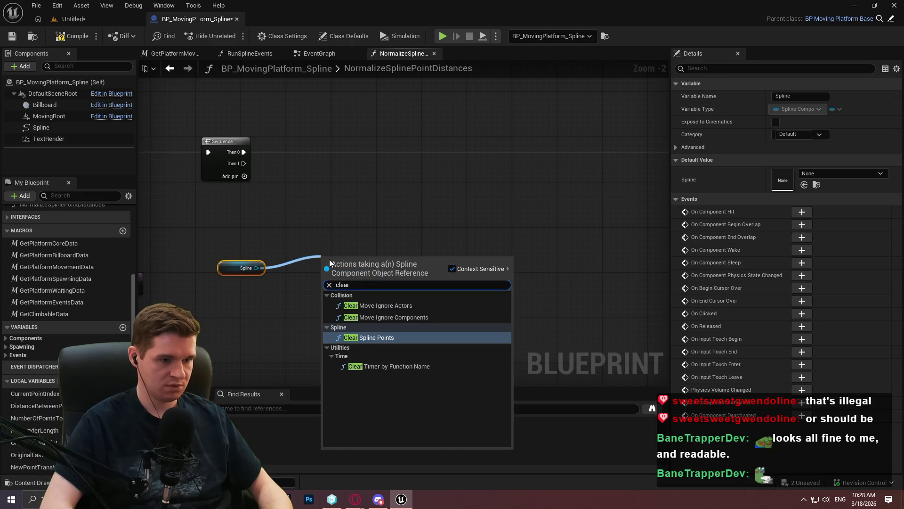
pyautogui.press('Return')
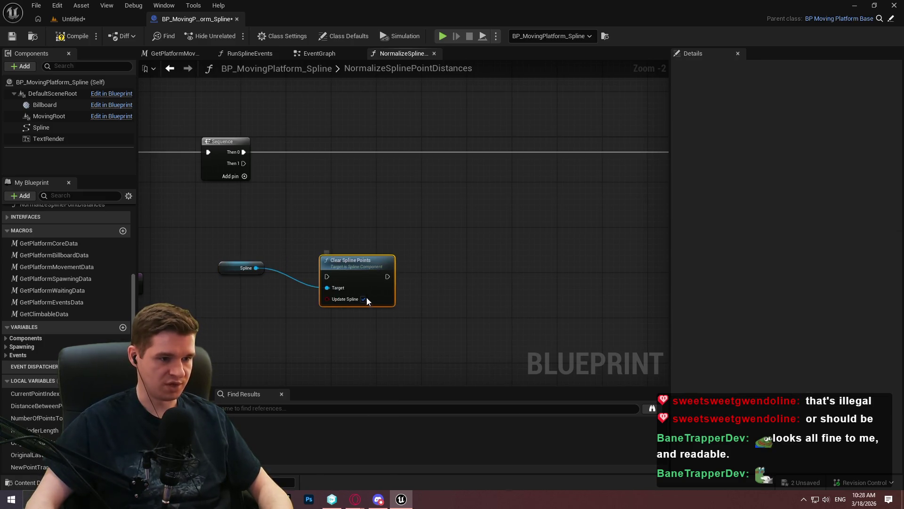
pyautogui.scroll(2, 356, 306)
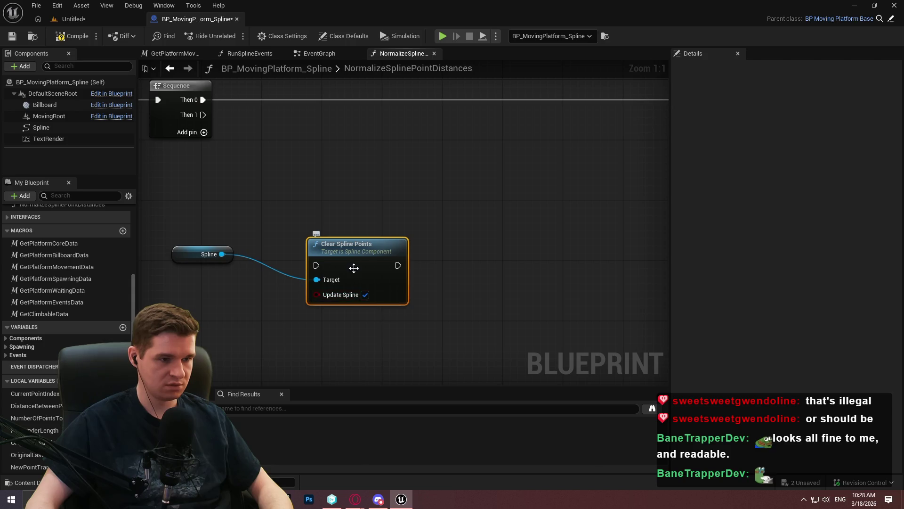
pyautogui.moveTo(317, 262)
pyautogui.mouseDown()
pyautogui.moveTo(364, 256)
pyautogui.moveTo(450, 302)
pyautogui.mouseUp()
pyautogui.moveTo(203, 97)
pyautogui.mouseDown()
pyautogui.moveTo(354, 293)
pyautogui.moveTo(400, 301)
pyautogui.mouseUp()
# Step: Move Clear Spline Points and its getter down-right, then compile and save
pyautogui.scroll(-5, 425, 244)
pyautogui.click(311, 244)
pyautogui.moveTo(311, 245); pyautogui.dragTo(354, 306)
pyautogui.click(358, 339)
pyautogui.click(69, 37)
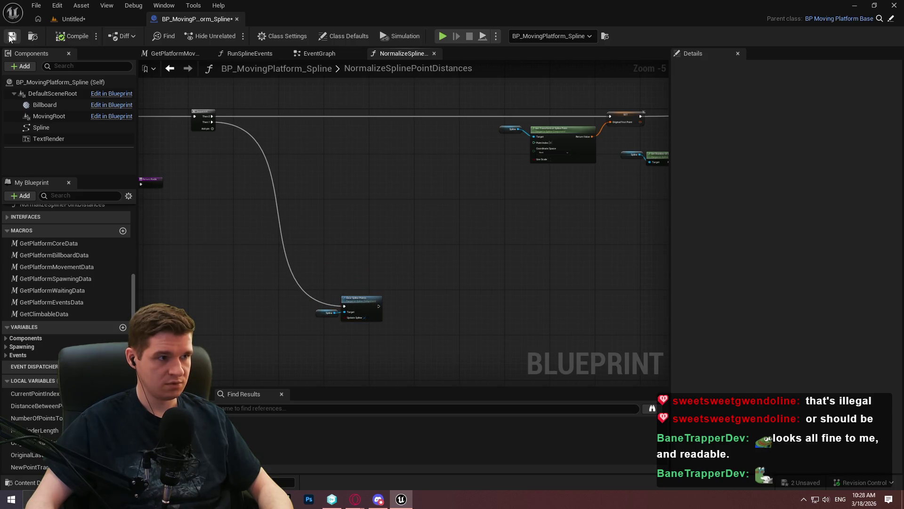
# Step: From a new Spline getter, search the actions for 'add spline'
pyautogui.scroll(4, 419, 224)
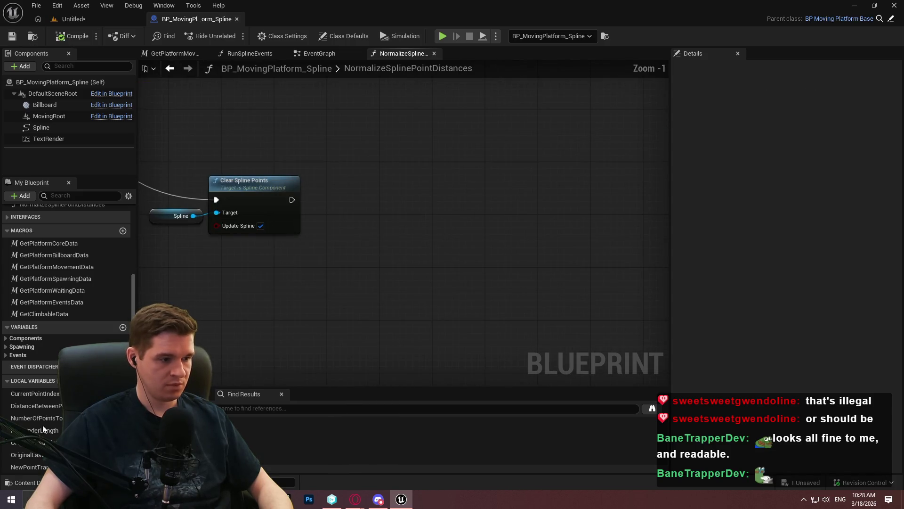
pyautogui.moveTo(41, 127)
pyautogui.mouseDown()
pyautogui.moveTo(371, 264)
pyautogui.moveTo(483, 256)
pyautogui.mouseUp()
pyautogui.click(369, 262)
pyautogui.write('add a')
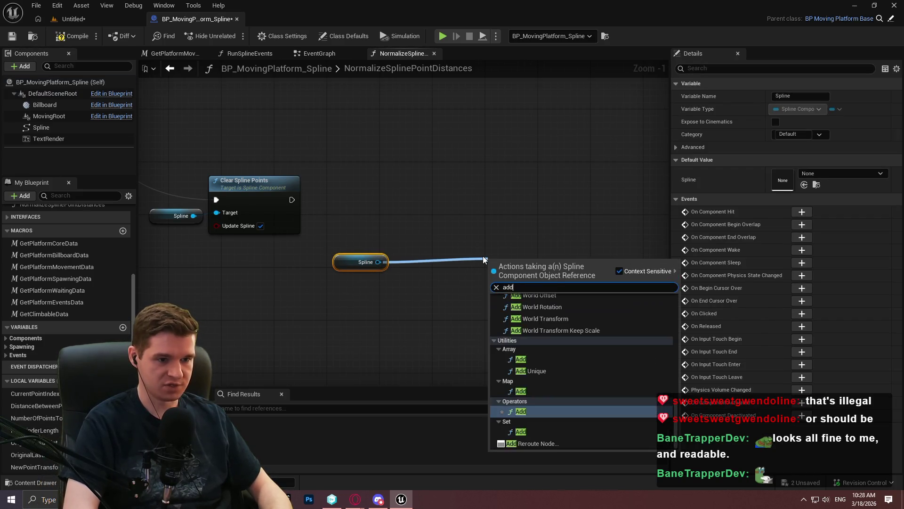
pyautogui.press('BackSpace')
pyautogui.write('spline')
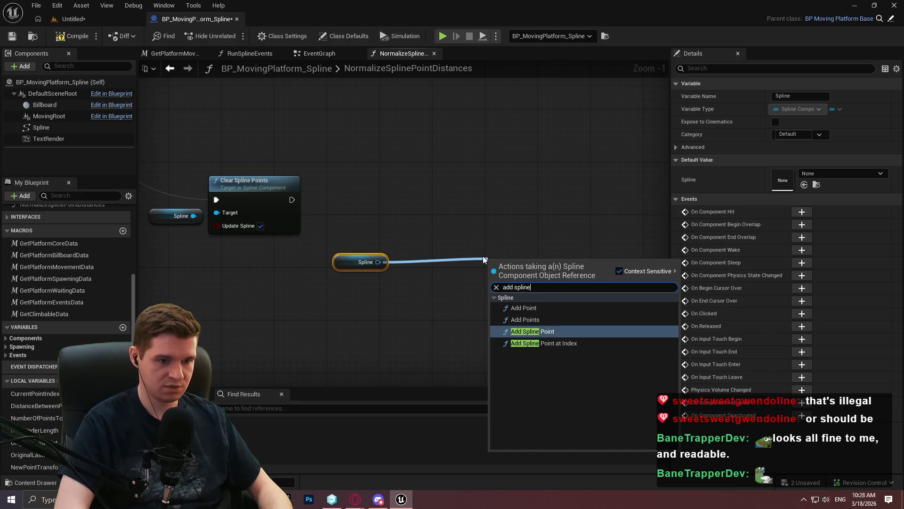
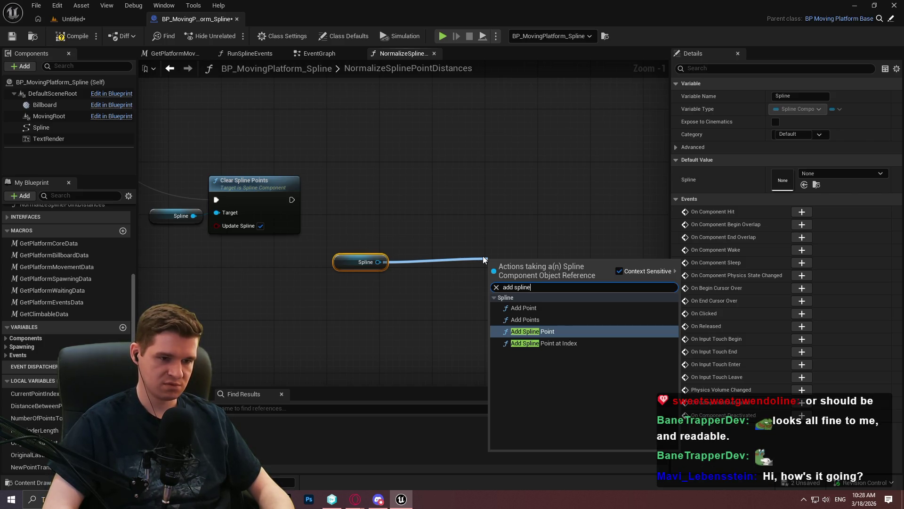
# Step: Add an Add Spline Point node fed by Spline, with World coordinate space
pyautogui.press('Return')
pyautogui.press('Home')
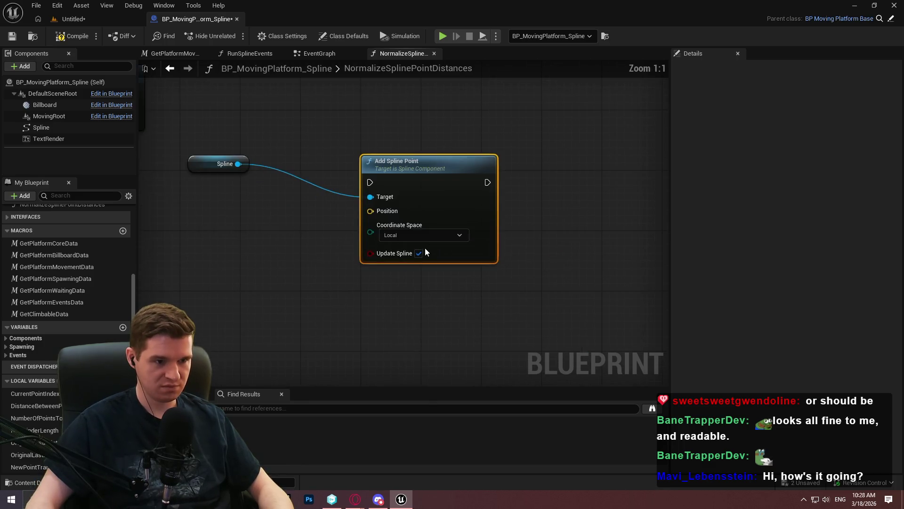
pyautogui.click(407, 234)
pyautogui.click(419, 256)
pyautogui.click(320, 252)
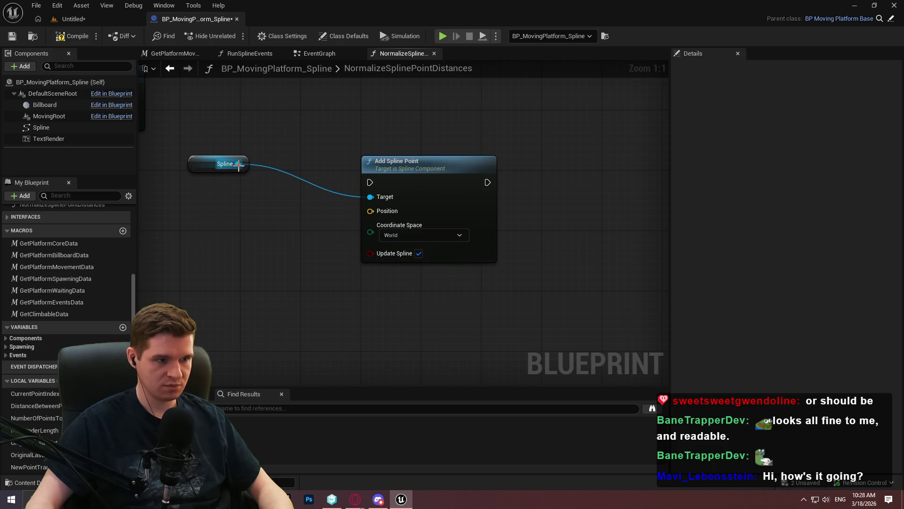
# Step: Try an Update Spline node, undo it, and place a second Spline reference
pyautogui.moveTo(238, 163); pyautogui.dragTo(271, 287)
pyautogui.write('update spline')
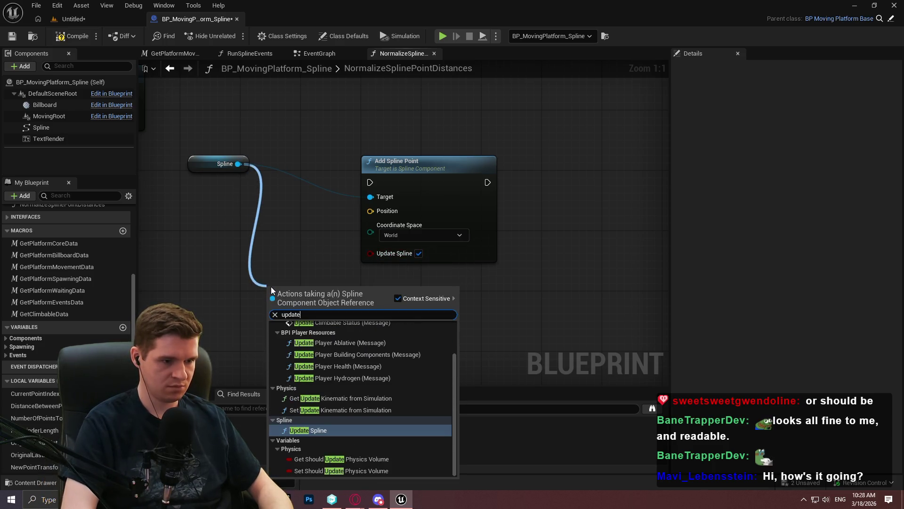
pyautogui.press('Return')
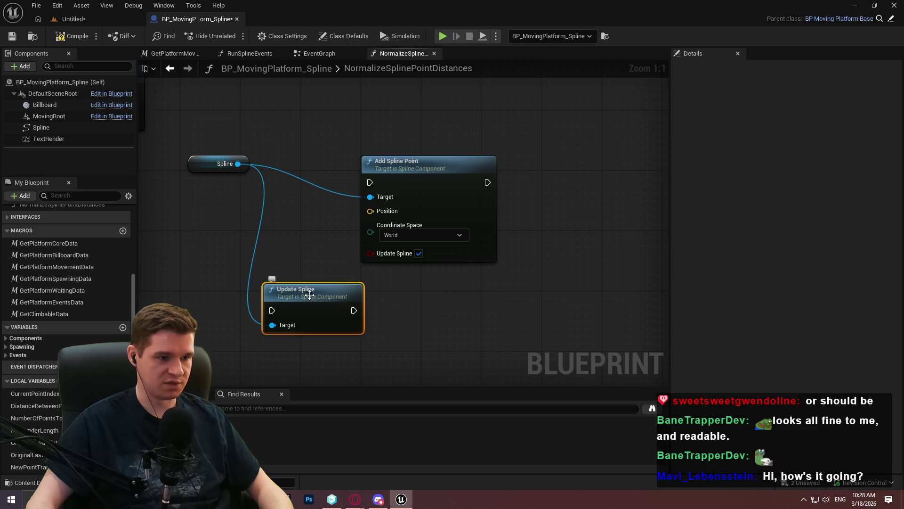
pyautogui.hotkey('ctrl', 'z')
pyautogui.moveTo(39, 126)
pyautogui.mouseDown()
pyautogui.moveTo(320, 365)
pyautogui.moveTo(266, 286)
pyautogui.moveTo(310, 278)
pyautogui.moveTo(319, 343)
pyautogui.mouseUp()
pyautogui.moveTo(280, 206); pyautogui.dragTo(266, 349)
pyautogui.click(379, 213)
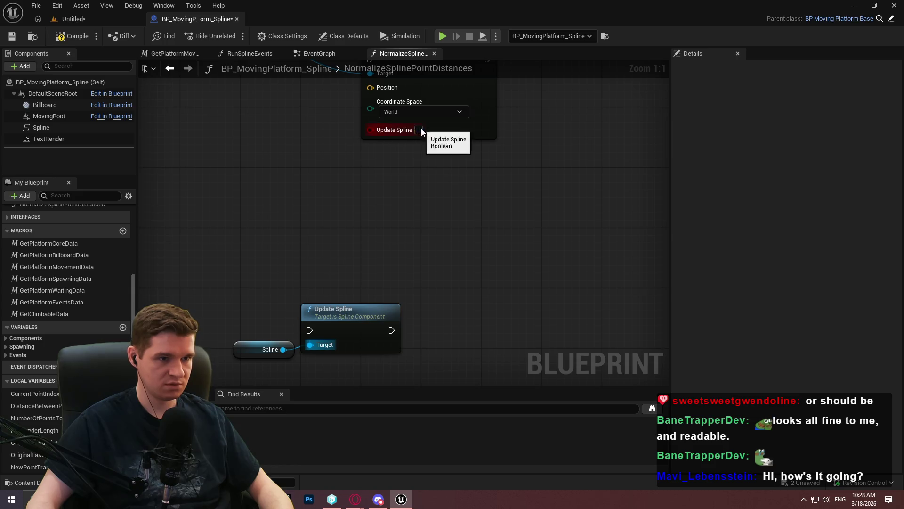
pyautogui.moveTo(420, 129); pyautogui.dragTo(448, 287)
# Step: Uncheck Update Spline on Add Spline Point and move a Spline reference beside it
pyautogui.click(335, 281)
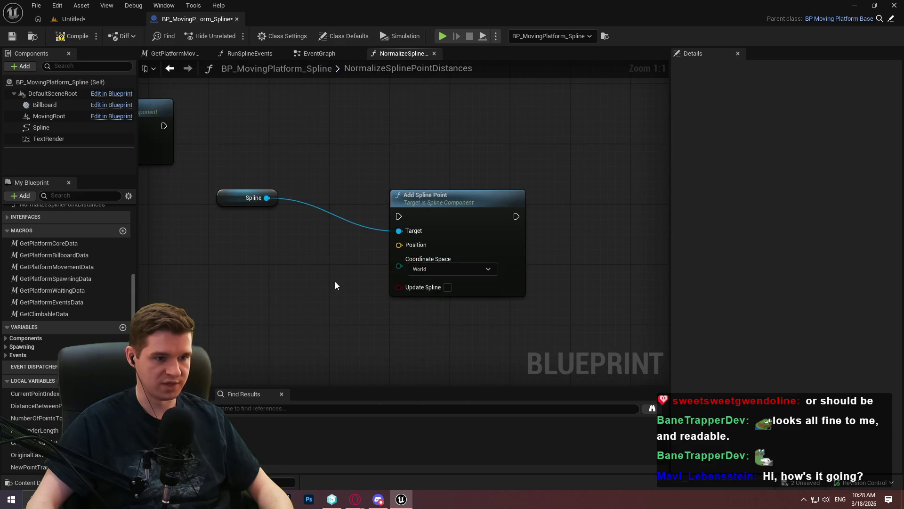
pyautogui.scroll(-2, 329, 222)
pyautogui.moveTo(294, 214); pyautogui.dragTo(364, 242)
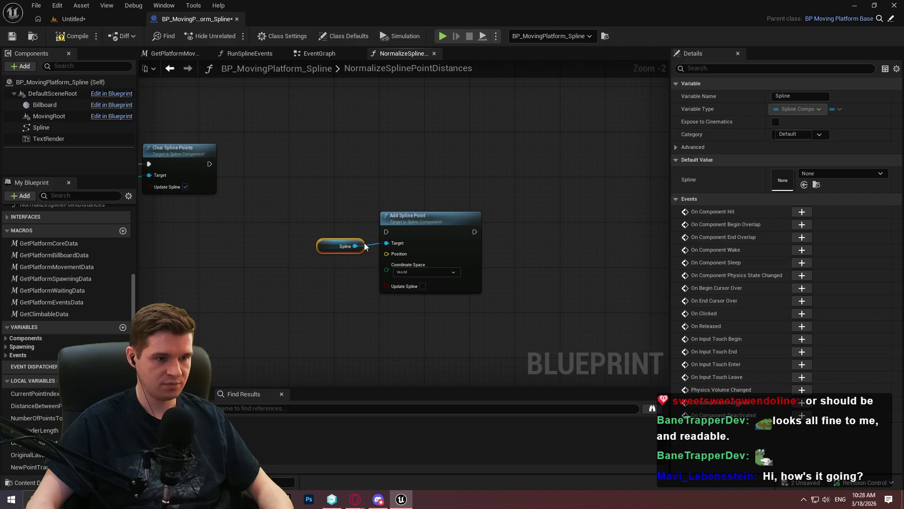
pyautogui.scroll(2, 364, 242)
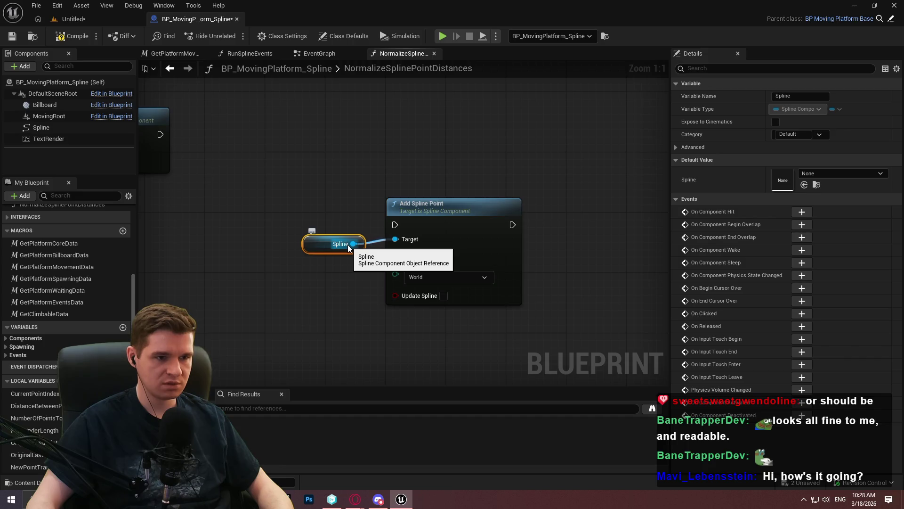
# Step: Add a Set Rotation at Spline Point node wired to the Spline reference
pyautogui.moveTo(348, 245); pyautogui.dragTo(352, 295)
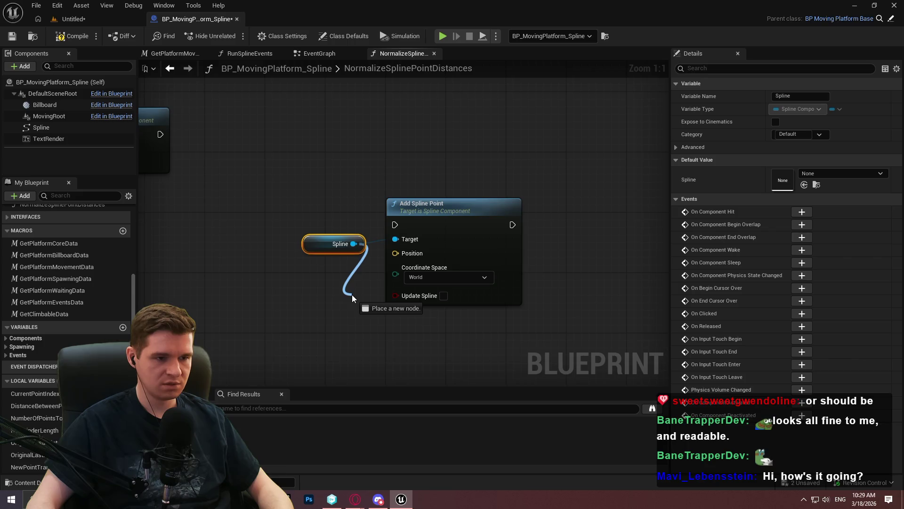
pyautogui.moveTo(352, 294); pyautogui.dragTo(352, 295)
pyautogui.write('rotation')
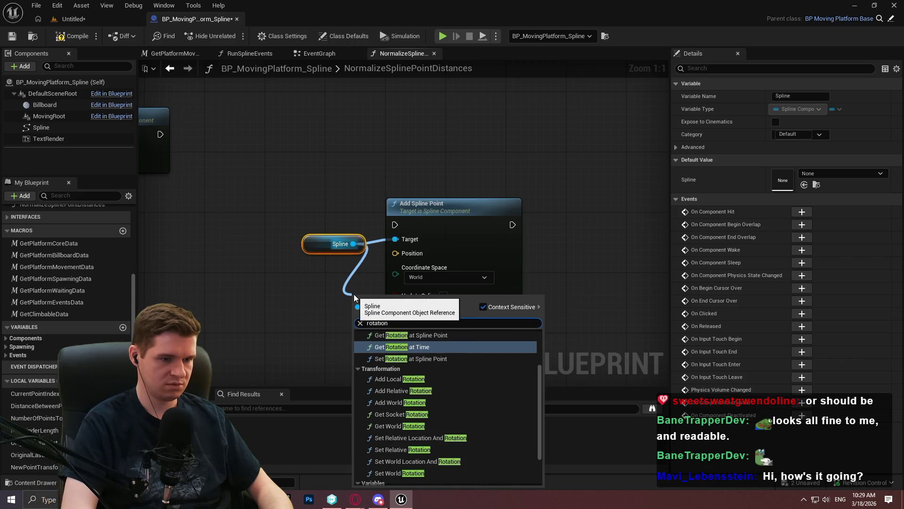
pyautogui.click(434, 358)
pyautogui.moveTo(511, 320); pyautogui.dragTo(592, 320)
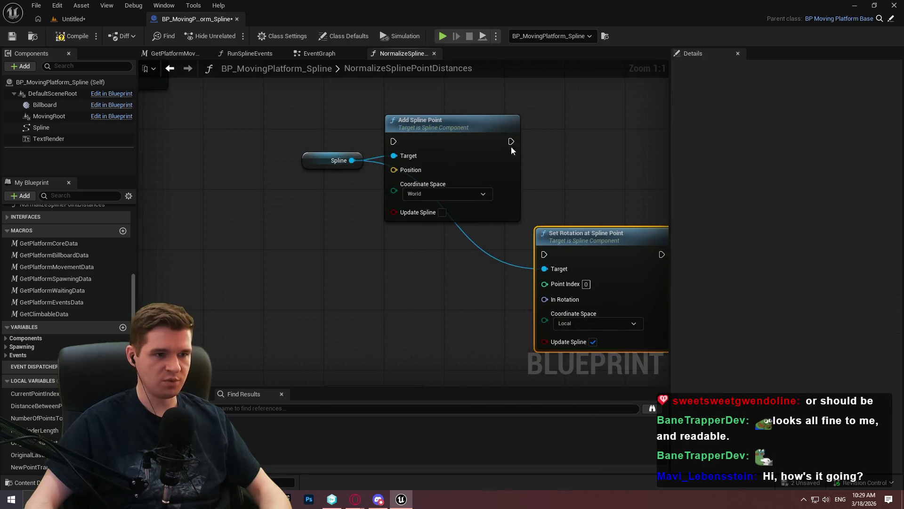
# Step: Add an Add Spline Point at Index node from the Spline pin
pyautogui.moveTo(352, 161)
pyautogui.mouseDown()
pyautogui.moveTo(390, 122)
pyautogui.moveTo(410, 77)
pyautogui.mouseUp()
pyautogui.write('add spline point at')
pyautogui.press('Return')
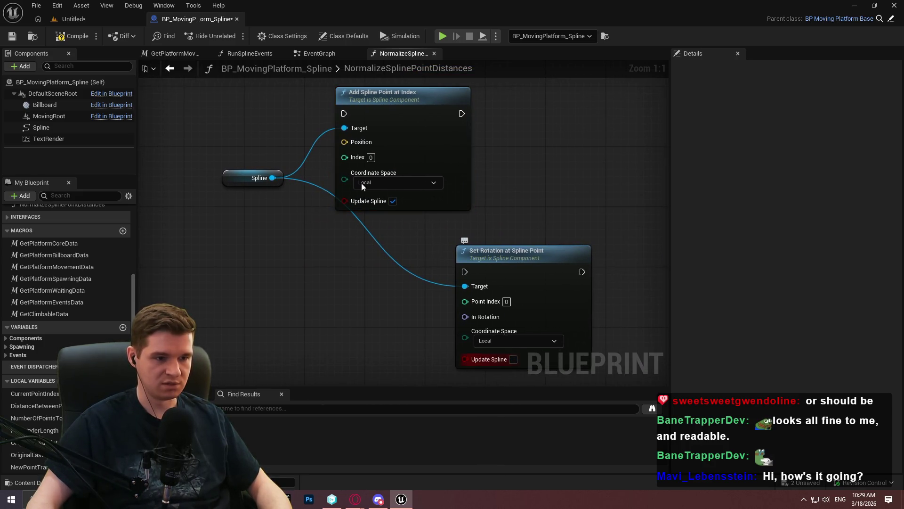
# Step: Move Set Rotation beside the point node and search for a transform node without adding one
pyautogui.moveTo(534, 283); pyautogui.dragTo(564, 238)
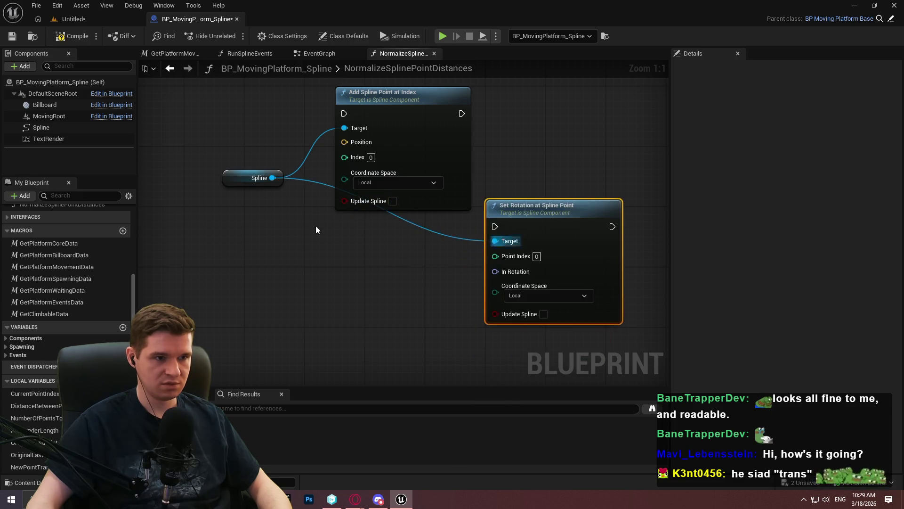
pyautogui.moveTo(273, 177); pyautogui.dragTo(292, 270)
pyautogui.write('set trans')
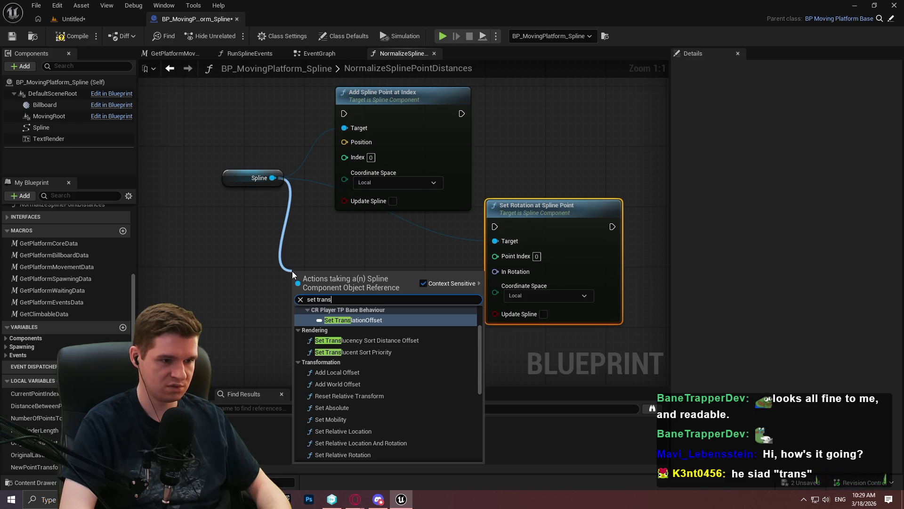
pyautogui.write('form at spli')
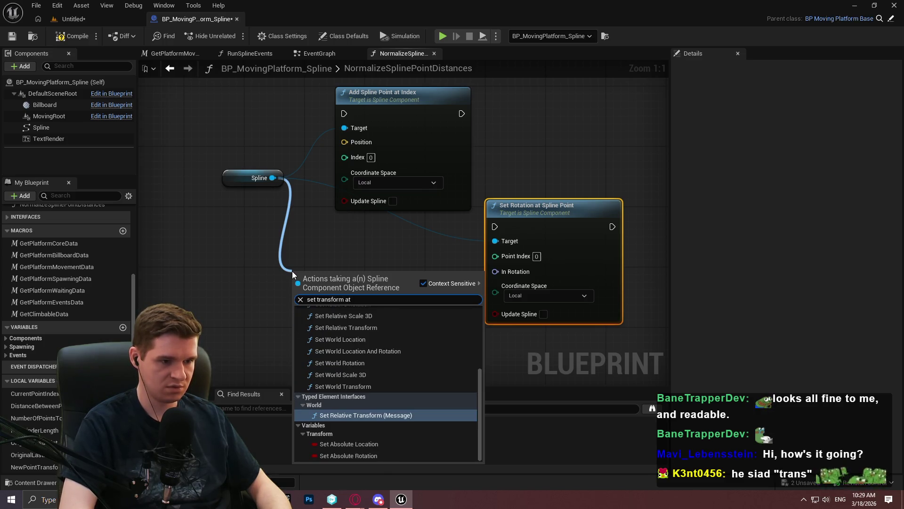
pyautogui.hotkey('ctrl', 'a')
pyautogui.write('transform')
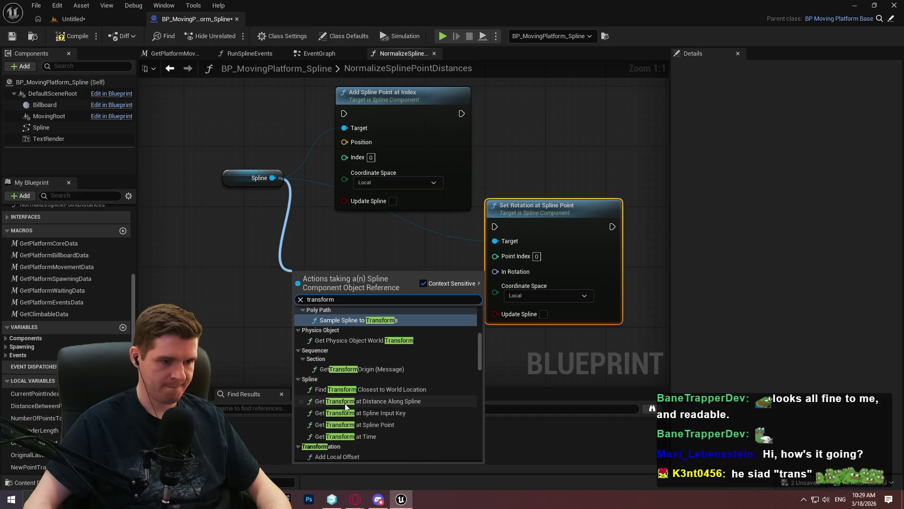
pyautogui.scroll(-2, 339, 407)
pyautogui.click(244, 318)
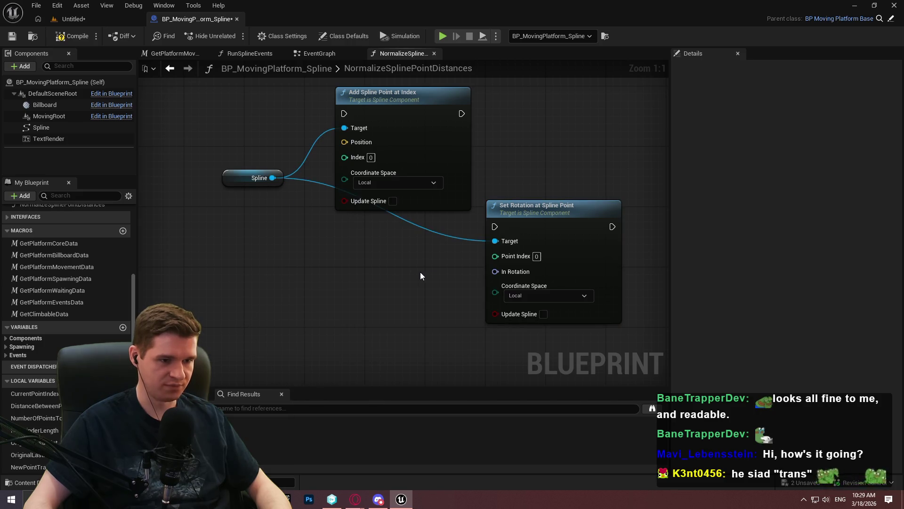
# Step: Chain Add Spline Point at Index into Set Rotation, each Target fed by its own Spline reference
pyautogui.moveTo(494, 227)
pyautogui.mouseDown()
pyautogui.moveTo(443, 98)
pyautogui.moveTo(461, 115)
pyautogui.mouseUp()
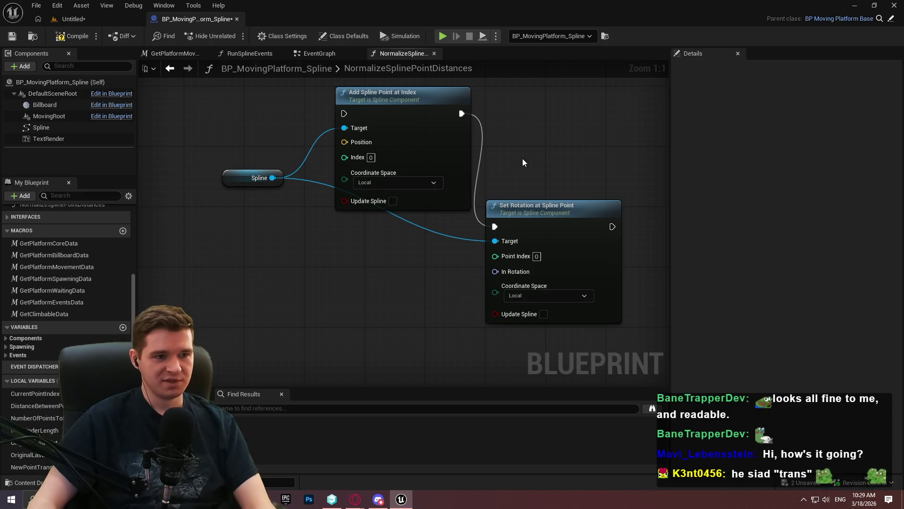
pyautogui.moveTo(522, 163); pyautogui.dragTo(487, 244)
pyautogui.moveTo(481, 281)
pyautogui.mouseDown()
pyautogui.moveTo(502, 208)
pyautogui.moveTo(498, 177)
pyautogui.moveTo(515, 171)
pyautogui.mouseUp()
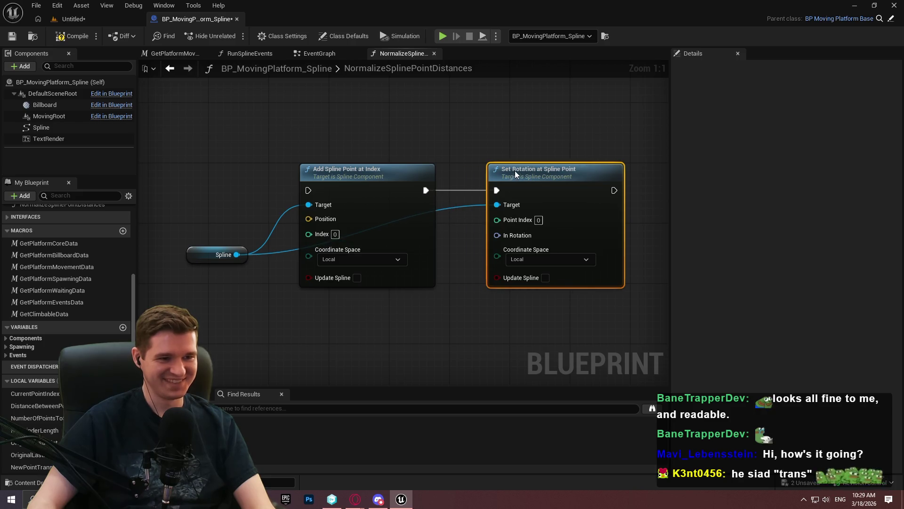
pyautogui.moveTo(238, 253)
pyautogui.mouseDown()
pyautogui.moveTo(277, 208)
pyautogui.moveTo(269, 222)
pyautogui.mouseUp()
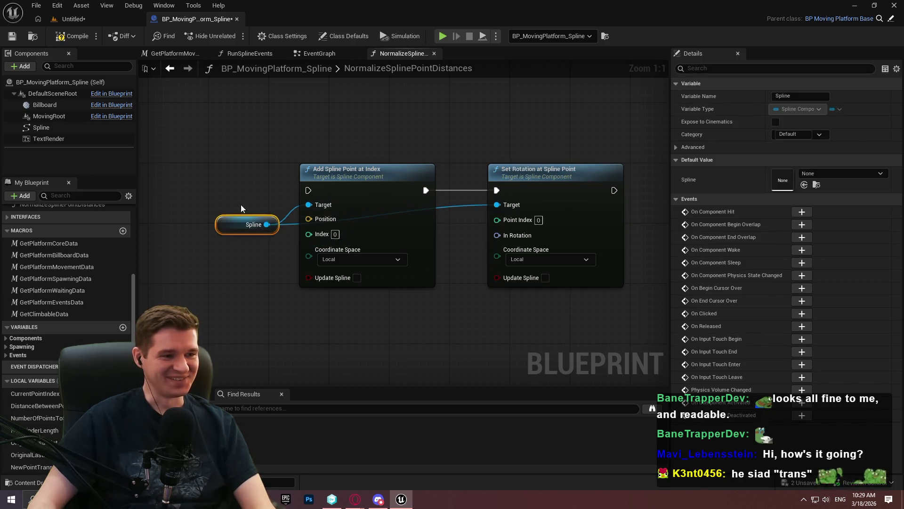
pyautogui.hotkey('ctrl', 'v')
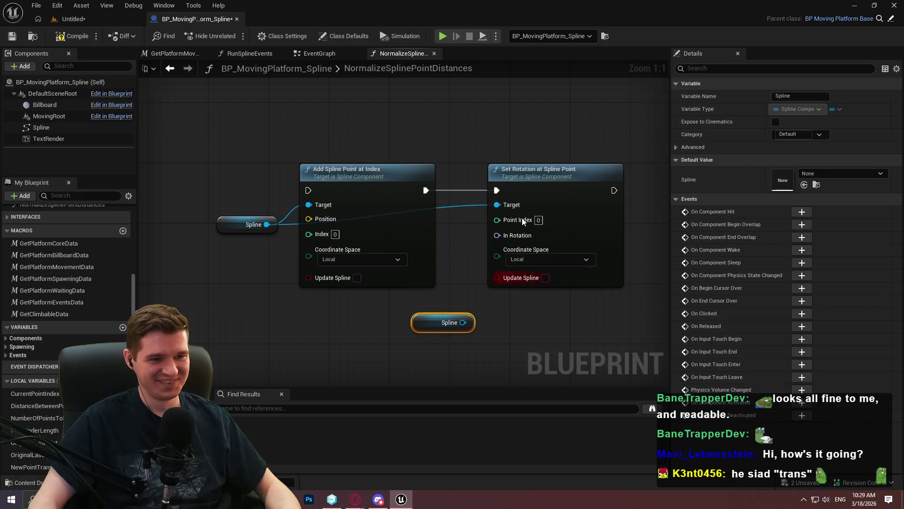
pyautogui.moveTo(497, 206); pyautogui.dragTo(462, 323)
pyautogui.moveTo(574, 178); pyautogui.dragTo(634, 176)
pyautogui.moveTo(460, 323); pyautogui.dragTo(537, 210)
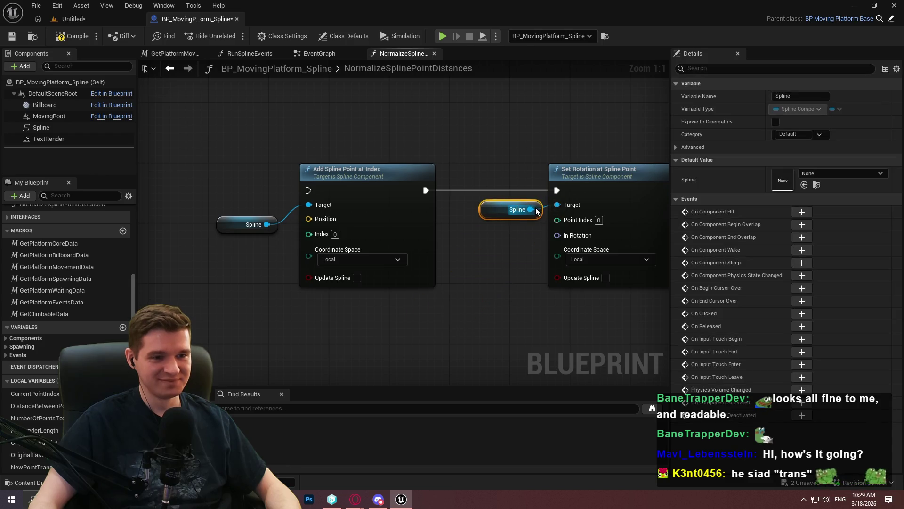
pyautogui.moveTo(278, 222)
pyautogui.mouseDown()
pyautogui.moveTo(286, 207)
pyautogui.moveTo(293, 214)
pyautogui.moveTo(286, 207)
pyautogui.mouseUp()
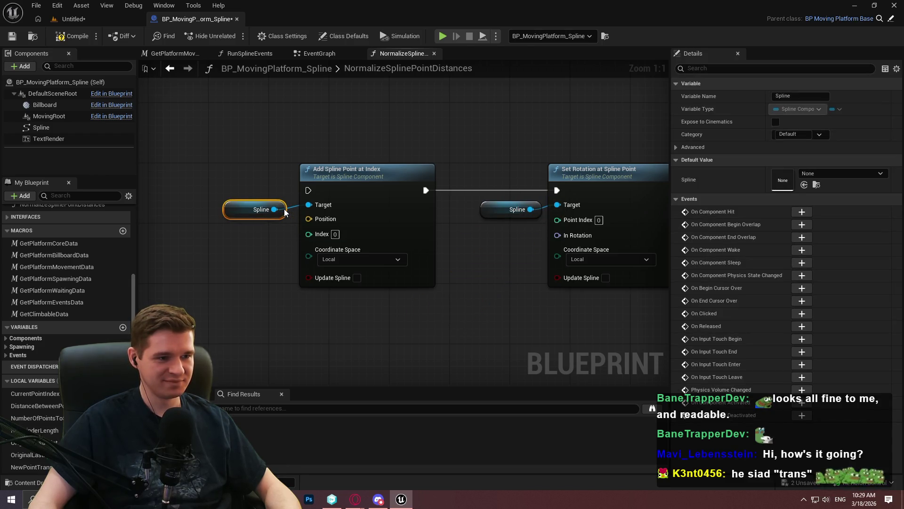
pyautogui.click(262, 253)
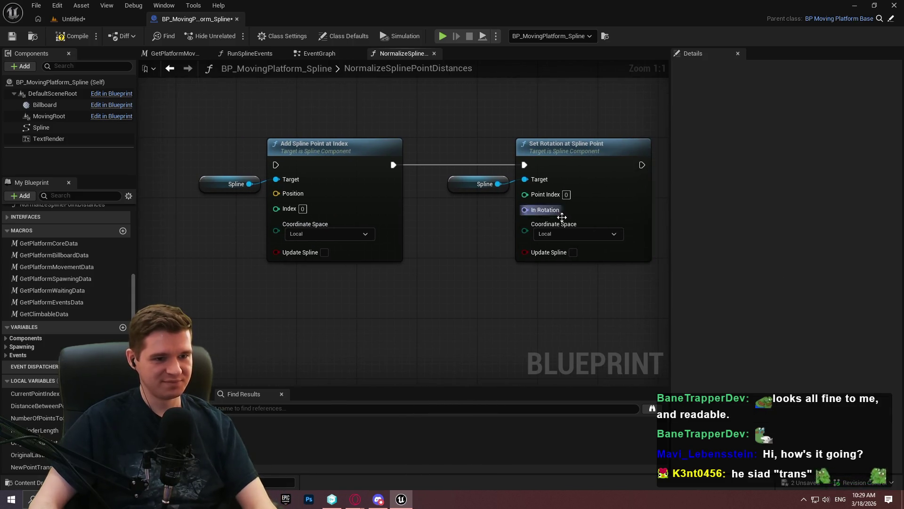
# Step: Set Coordinate Space to World on both Add Spline Point at Index and Set Rotation
pyautogui.click(325, 235)
pyautogui.click(374, 257)
pyautogui.click(589, 234)
pyautogui.click(561, 256)
# Step: Loop over New Point Transforms with For Each, setting CurrentPointIndex from Array Index
pyautogui.moveTo(31, 466); pyautogui.dragTo(218, 287)
pyautogui.click(248, 301)
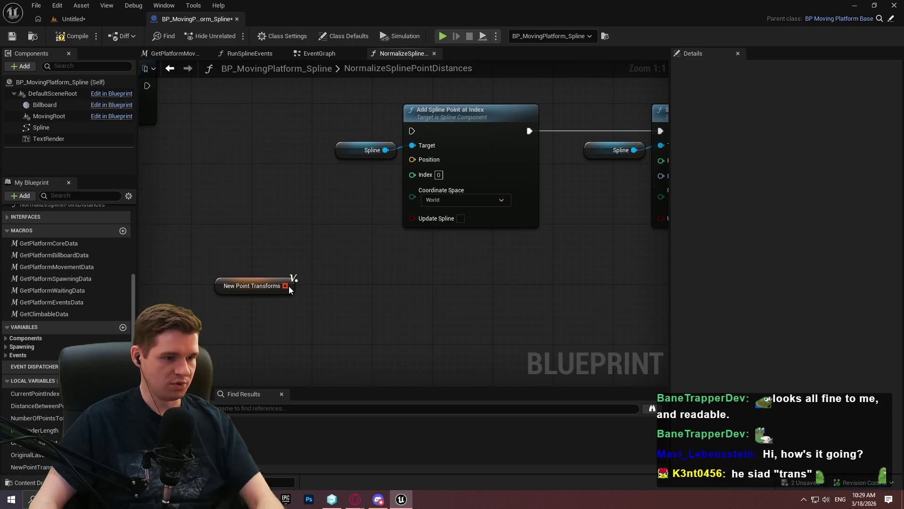
pyautogui.moveTo(291, 286); pyautogui.dragTo(343, 283)
pyautogui.write('for each')
pyautogui.press('Return')
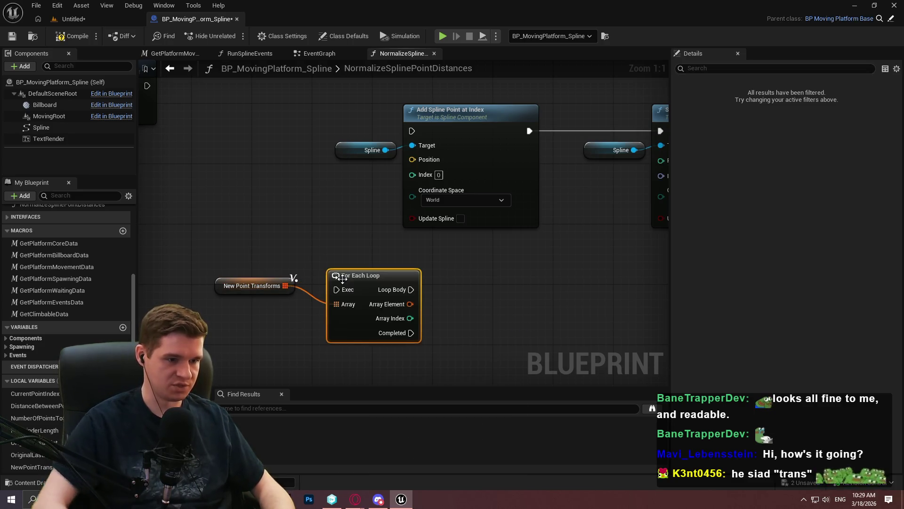
pyautogui.moveTo(35, 393); pyautogui.dragTo(492, 307)
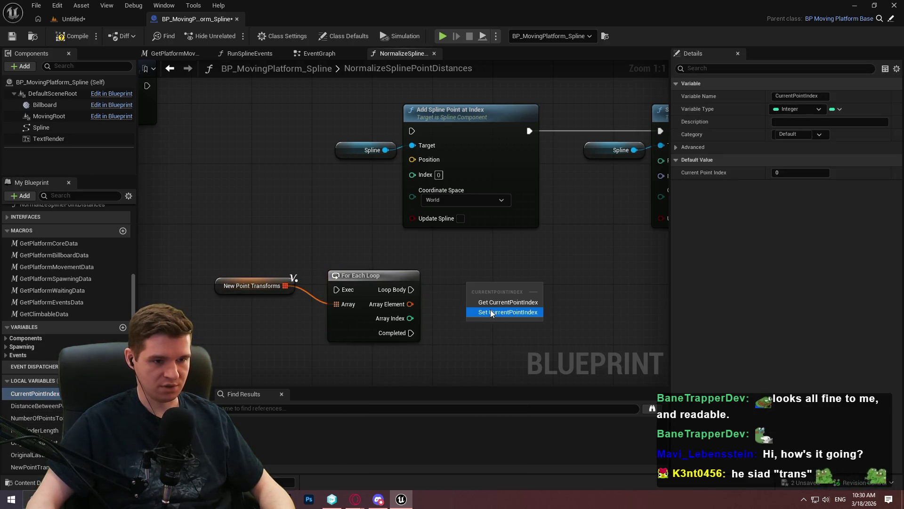
pyautogui.click(506, 311)
pyautogui.moveTo(410, 318); pyautogui.dragTo(486, 312)
pyautogui.moveTo(411, 289)
pyautogui.mouseDown()
pyautogui.moveTo(485, 284)
pyautogui.moveTo(470, 283)
pyautogui.mouseUp()
# Step: Store each Array Element in a new Current Point Transform local variable
pyautogui.moveTo(293, 282)
pyautogui.mouseDown()
pyautogui.moveTo(315, 311)
pyautogui.moveTo(147, 254)
pyautogui.mouseUp()
pyautogui.moveTo(241, 248); pyautogui.dragTo(342, 295)
pyautogui.click(389, 344)
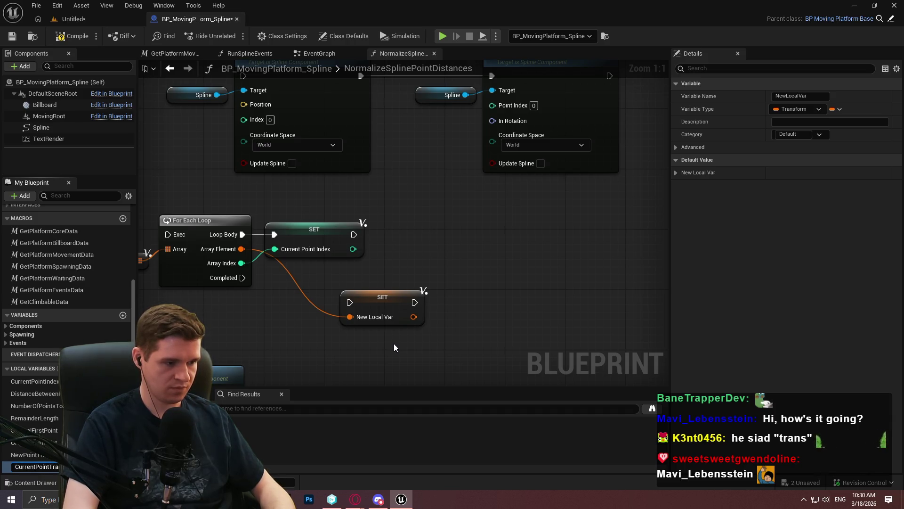
pyautogui.press('Return')
pyautogui.moveTo(269, 242); pyautogui.dragTo(242, 234)
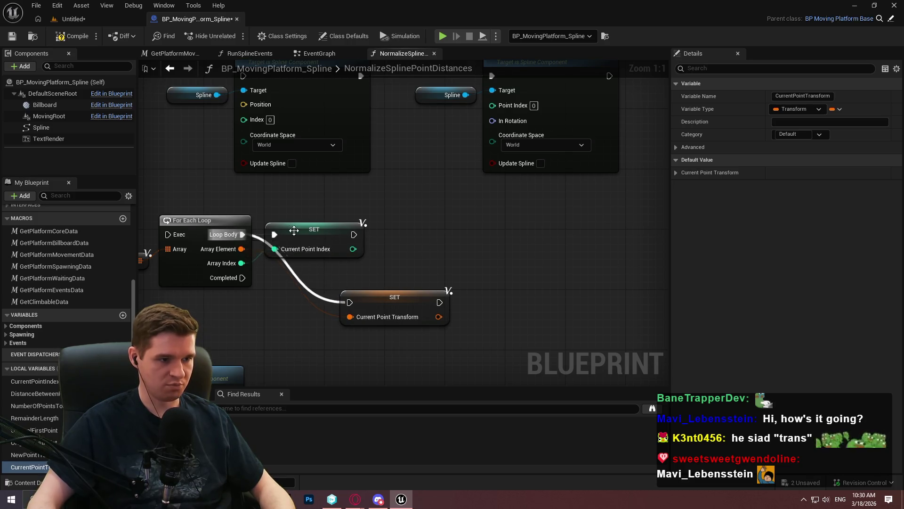
# Step: Line up both SET nodes after the loop body and shift the spline nodes down-right
pyautogui.moveTo(332, 230); pyautogui.dragTo(475, 230)
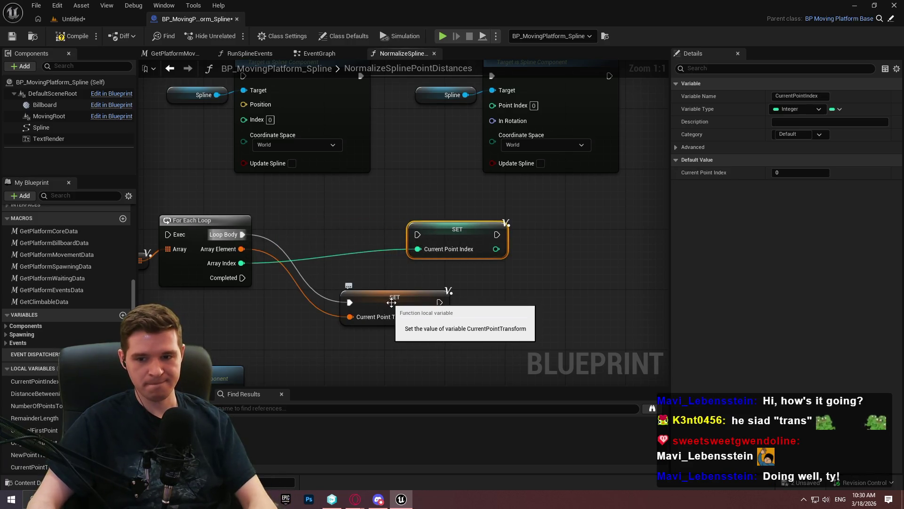
pyautogui.moveTo(371, 300)
pyautogui.mouseDown()
pyautogui.moveTo(325, 238)
pyautogui.moveTo(307, 233)
pyautogui.mouseUp()
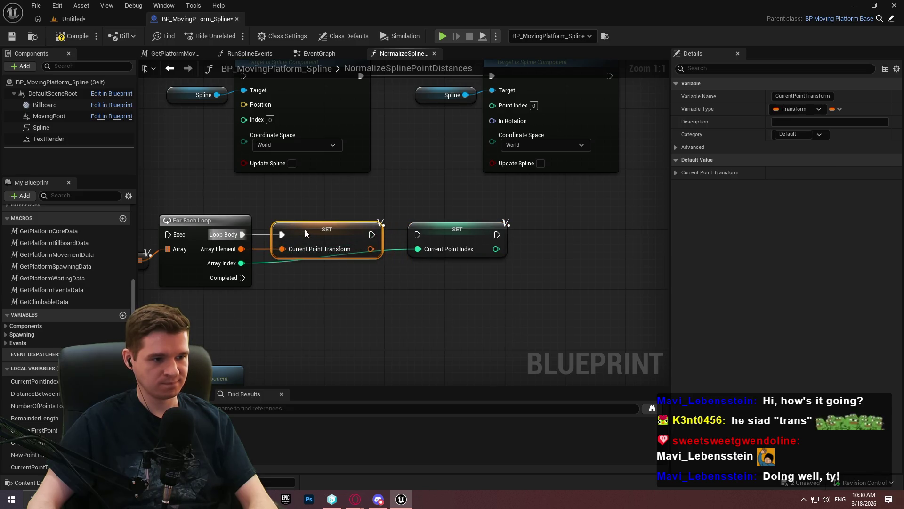
pyautogui.moveTo(455, 241)
pyautogui.mouseDown()
pyautogui.moveTo(438, 241)
pyautogui.moveTo(455, 235)
pyautogui.mouseUp()
pyautogui.click(410, 290)
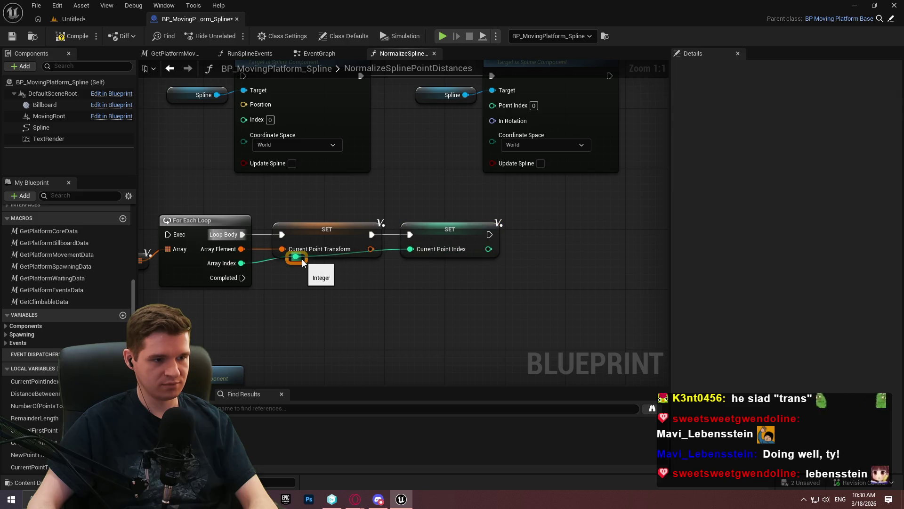
pyautogui.moveTo(306, 263); pyautogui.dragTo(363, 271)
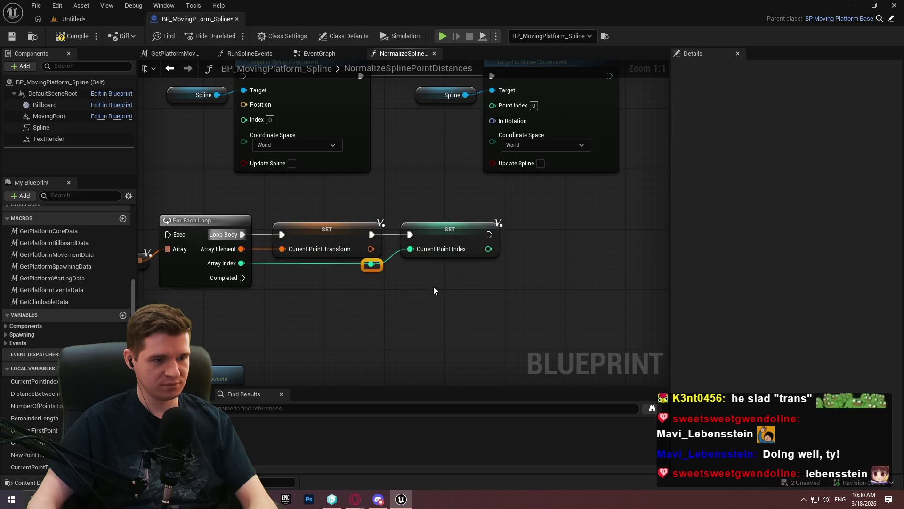
pyautogui.scroll(-3, 349, 205)
pyautogui.moveTo(572, 294)
pyautogui.mouseDown()
pyautogui.moveTo(322, 254)
pyautogui.moveTo(233, 118)
pyautogui.moveTo(221, 121)
pyautogui.moveTo(707, 298)
pyautogui.moveTo(222, 263)
pyautogui.moveTo(239, 295)
pyautogui.moveTo(247, 276)
pyautogui.mouseUp()
pyautogui.click(321, 252)
pyautogui.moveTo(168, 105); pyautogui.dragTo(546, 207)
pyautogui.moveTo(318, 152)
pyautogui.mouseDown()
pyautogui.moveTo(449, 308)
pyautogui.moveTo(560, 324)
pyautogui.mouseUp()
pyautogui.moveTo(251, 249)
pyautogui.mouseDown()
pyautogui.moveTo(355, 352)
pyautogui.moveTo(367, 349)
pyautogui.moveTo(434, 222)
pyautogui.moveTo(420, 205)
pyautogui.moveTo(256, 203)
pyautogui.moveTo(244, 186)
pyautogui.mouseUp()
# Step: Chain the Current Point Index SET into Add Spline Point at Index
pyautogui.moveTo(322, 317); pyautogui.dragTo(300, 113)
pyautogui.moveTo(213, 220); pyautogui.dragTo(611, 361)
pyautogui.moveTo(362, 326)
pyautogui.mouseDown()
pyautogui.moveTo(464, 120)
pyautogui.moveTo(440, 116)
pyautogui.mouseUp()
pyautogui.click(521, 197)
pyautogui.scroll(3, 455, 184)
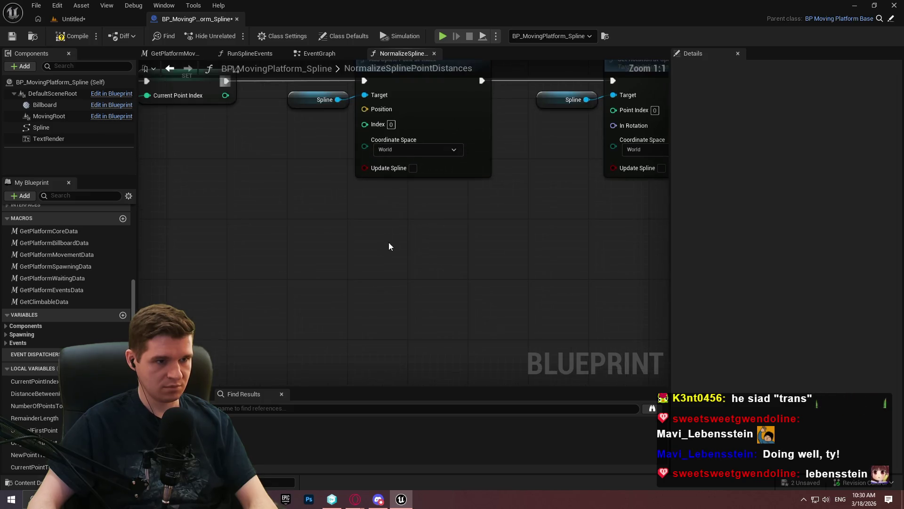
# Step: Split a CurrentPointTransform getter and wire its Location into Add Spline Point's Position
pyautogui.scroll(-3, 387, 245)
pyautogui.scroll(3, 400, 303)
pyautogui.moveTo(29, 467); pyautogui.dragTo(273, 244)
pyautogui.click(315, 260)
pyautogui.rightClick(334, 245)
pyautogui.click(367, 294)
pyautogui.moveTo(367, 243); pyautogui.dragTo(414, 168)
pyautogui.click(426, 280)
pyautogui.moveTo(375, 250); pyautogui.dragTo(355, 199)
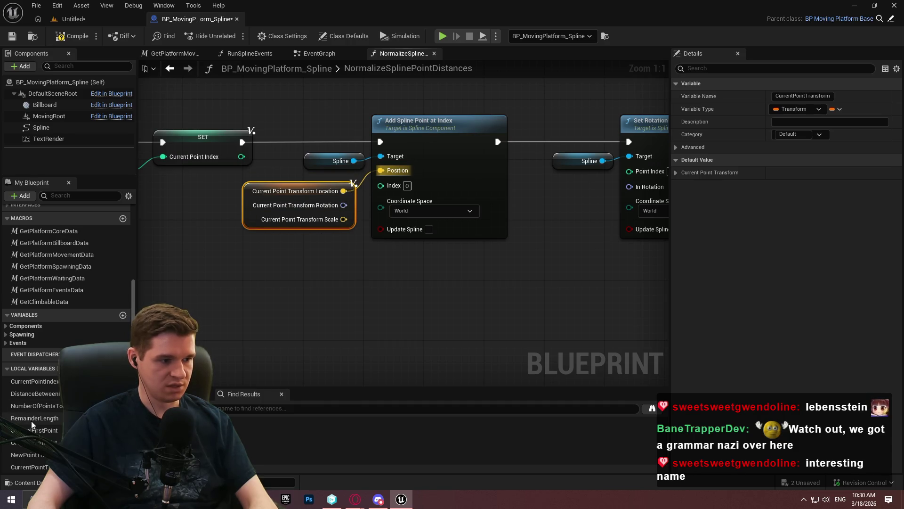
# Step: Connect a Current Point Index getter to Add Spline Point's Index
pyautogui.moveTo(30, 383)
pyautogui.mouseDown()
pyautogui.moveTo(258, 313)
pyautogui.moveTo(411, 176)
pyautogui.mouseUp()
pyautogui.click(253, 314)
pyautogui.click(268, 272)
pyautogui.moveTo(276, 302)
pyautogui.mouseDown()
pyautogui.moveTo(349, 239)
pyautogui.moveTo(250, 186)
pyautogui.mouseUp()
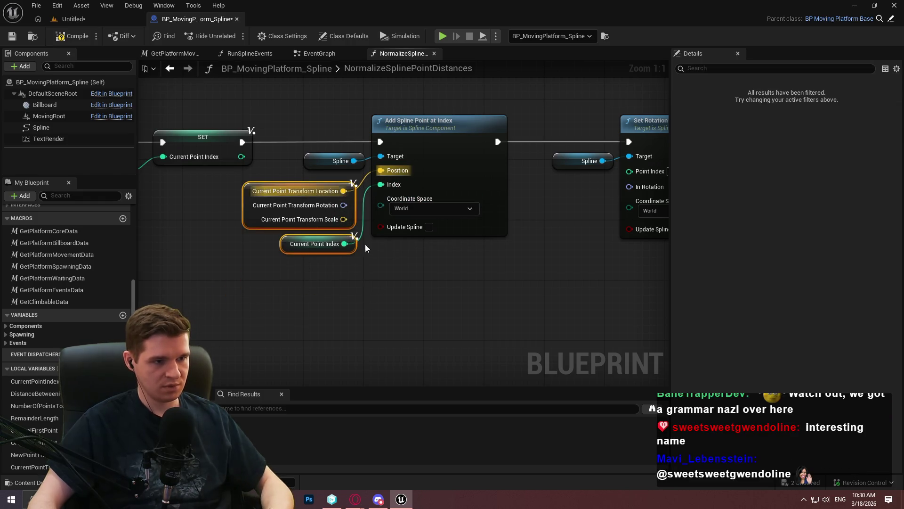
# Step: Duplicate both getters, wiring Rotation to In Rotation and Index to Set Rotation's Point Index
pyautogui.hotkey('ctrl', 'x')
pyautogui.hotkey('ctrl', 'v')
pyautogui.moveTo(403, 289); pyautogui.dragTo(398, 195)
pyautogui.moveTo(433, 165)
pyautogui.mouseDown()
pyautogui.moveTo(607, 143)
pyautogui.moveTo(552, 143)
pyautogui.mouseUp()
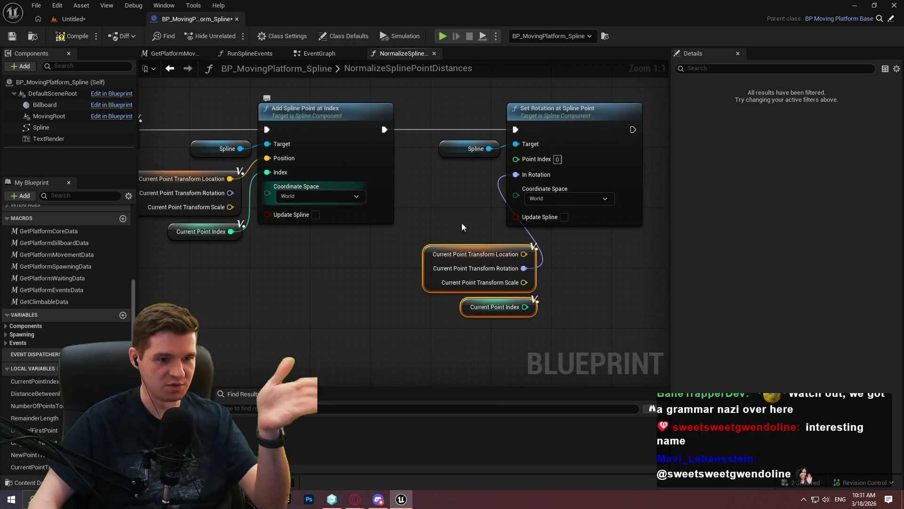
pyautogui.click(581, 301)
pyautogui.moveTo(535, 308)
pyautogui.mouseDown()
pyautogui.moveTo(531, 232)
pyautogui.moveTo(538, 235)
pyautogui.moveTo(516, 159)
pyautogui.mouseUp()
pyautogui.moveTo(515, 96); pyautogui.dragTo(471, 150)
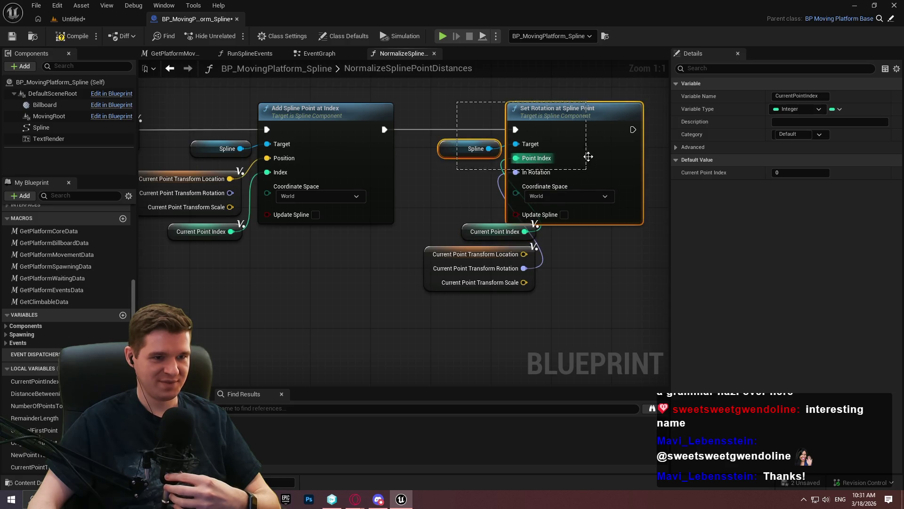
# Step: Rearrange Set Rotation, its getters and the spline nodes further right
pyautogui.moveTo(568, 132); pyautogui.dragTo(628, 132)
pyautogui.moveTo(473, 193)
pyautogui.mouseDown()
pyautogui.moveTo(537, 257)
pyautogui.moveTo(552, 205)
pyautogui.mouseUp()
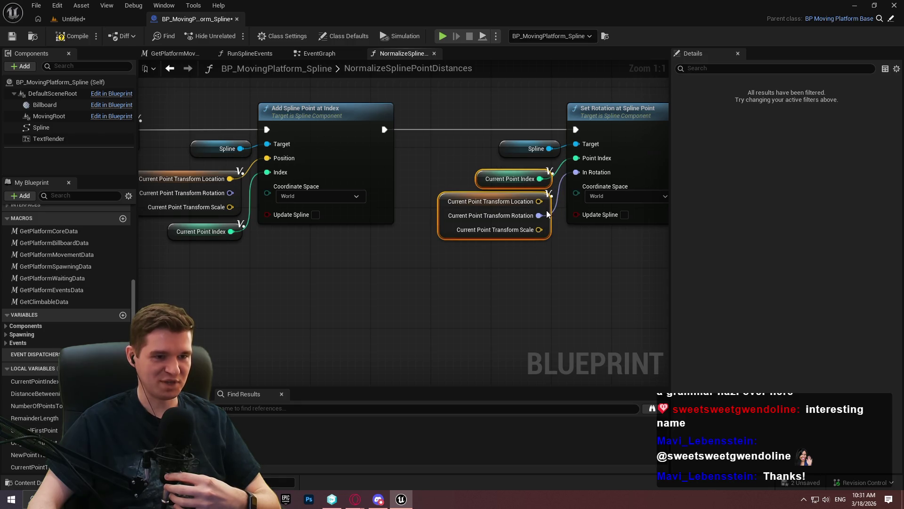
pyautogui.moveTo(557, 149); pyautogui.dragTo(550, 156)
pyautogui.moveTo(543, 255)
pyautogui.mouseDown()
pyautogui.moveTo(498, 180)
pyautogui.moveTo(502, 160)
pyautogui.mouseUp()
pyautogui.click(454, 283)
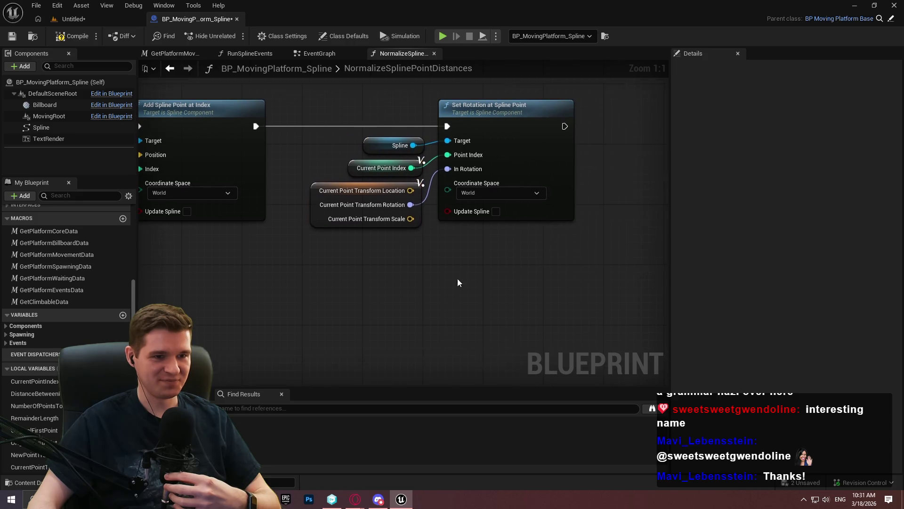
pyautogui.scroll(-3, 411, 312)
pyautogui.moveTo(627, 307); pyautogui.dragTo(298, 137)
pyautogui.moveTo(396, 162); pyautogui.dragTo(467, 162)
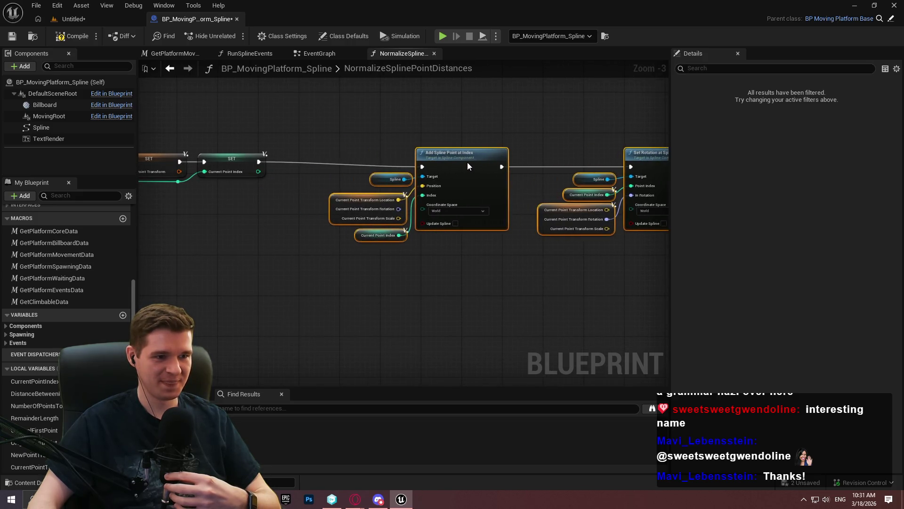
pyautogui.click(492, 245)
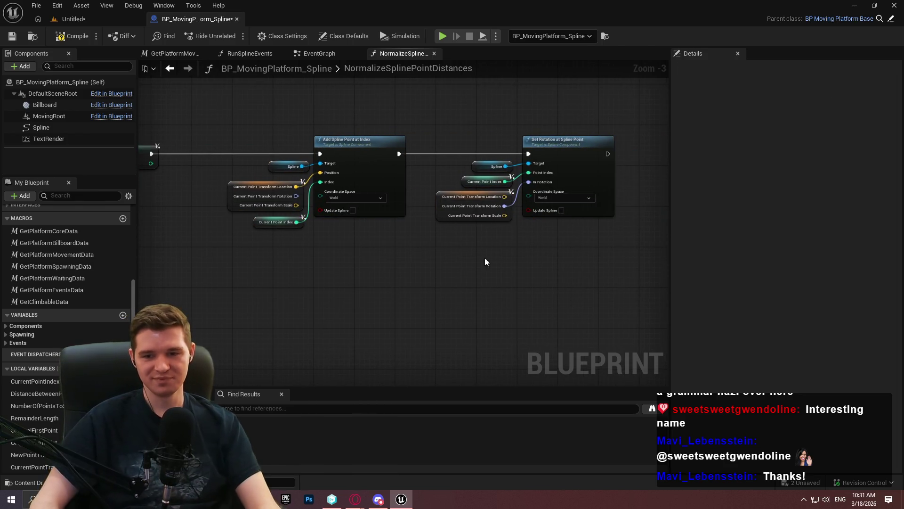
# Step: Run the loop's Completed output into Update Spline and move it right
pyautogui.scroll(-3, 464, 283)
pyautogui.scroll(4, 349, 230)
pyautogui.scroll(-2, 296, 227)
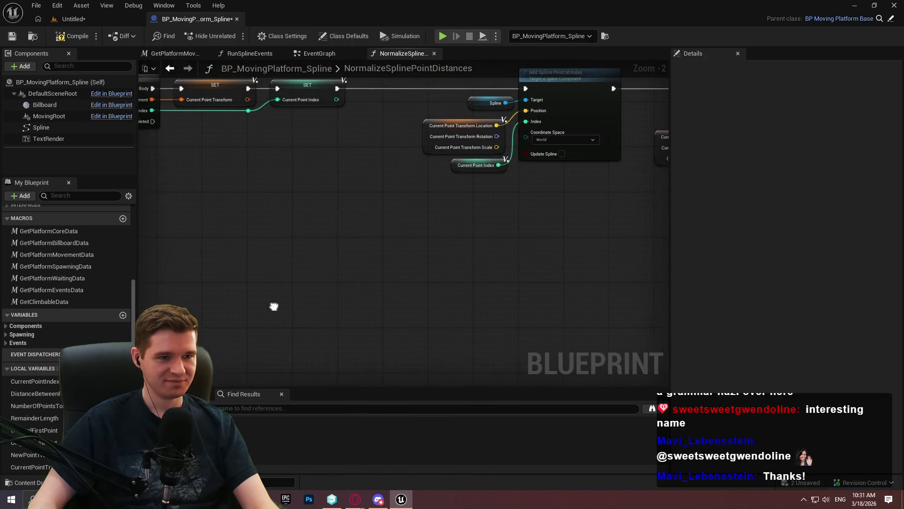
pyautogui.scroll(2, 369, 227)
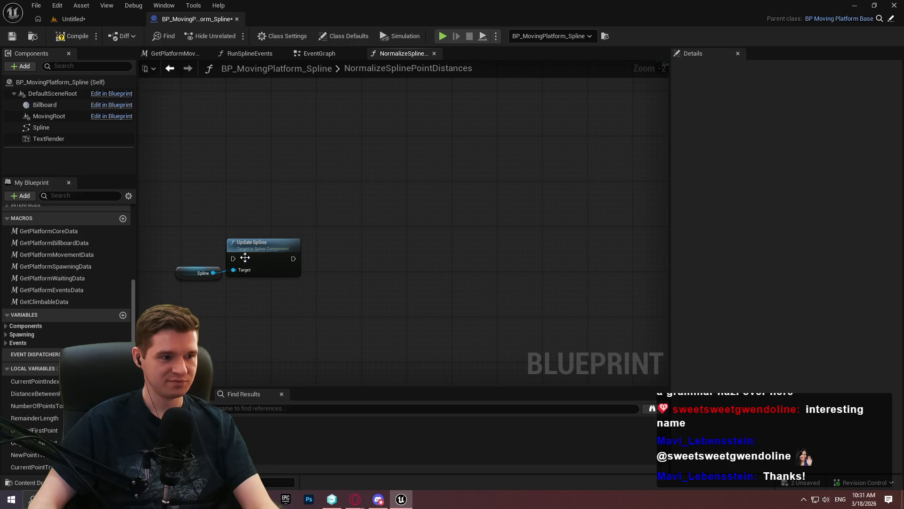
pyautogui.moveTo(239, 262); pyautogui.dragTo(341, 168)
pyautogui.scroll(-1, 341, 168)
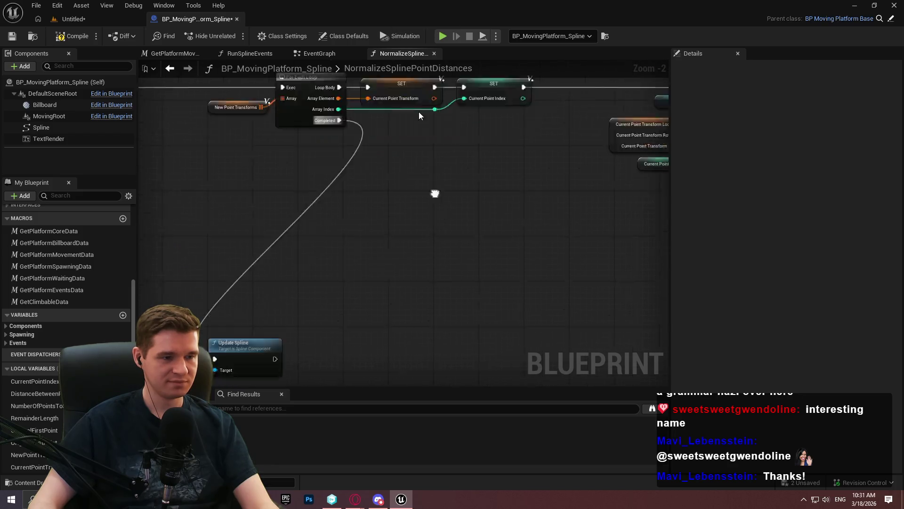
pyautogui.moveTo(237, 259)
pyautogui.mouseDown()
pyautogui.moveTo(479, 204)
pyautogui.moveTo(487, 366)
pyautogui.mouseUp()
pyautogui.click(402, 185)
# Step: Add a Return Node after Update Spline and compile the blueprint
pyautogui.scroll(-2, 417, 210)
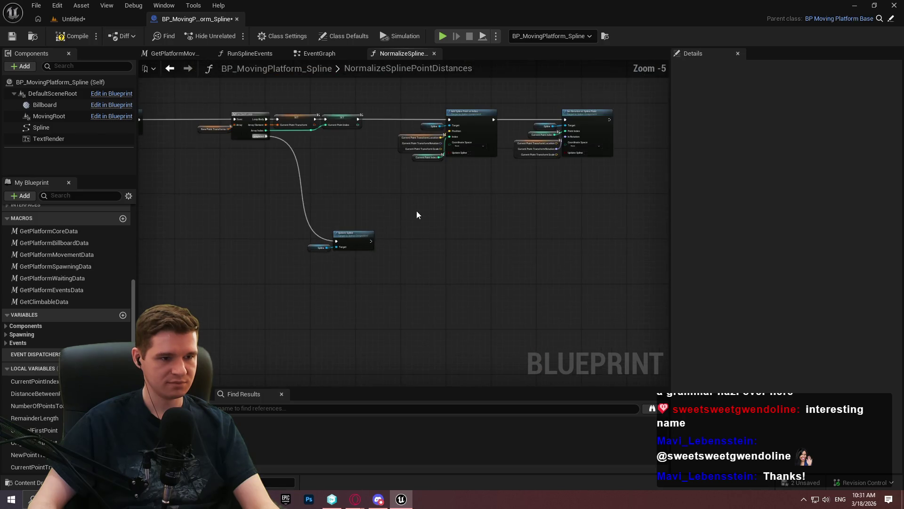
pyautogui.scroll(3, 341, 260)
pyautogui.moveTo(403, 258); pyautogui.dragTo(422, 258)
pyautogui.write('return')
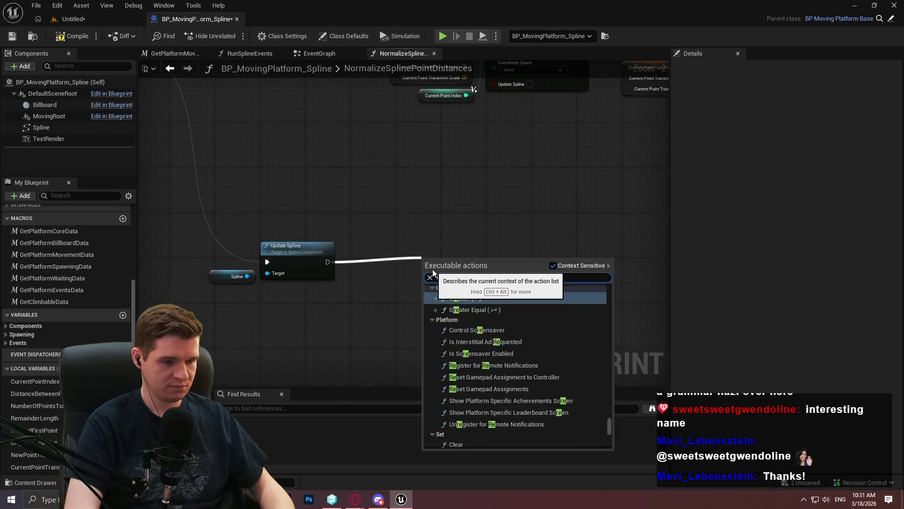
pyautogui.click(493, 443)
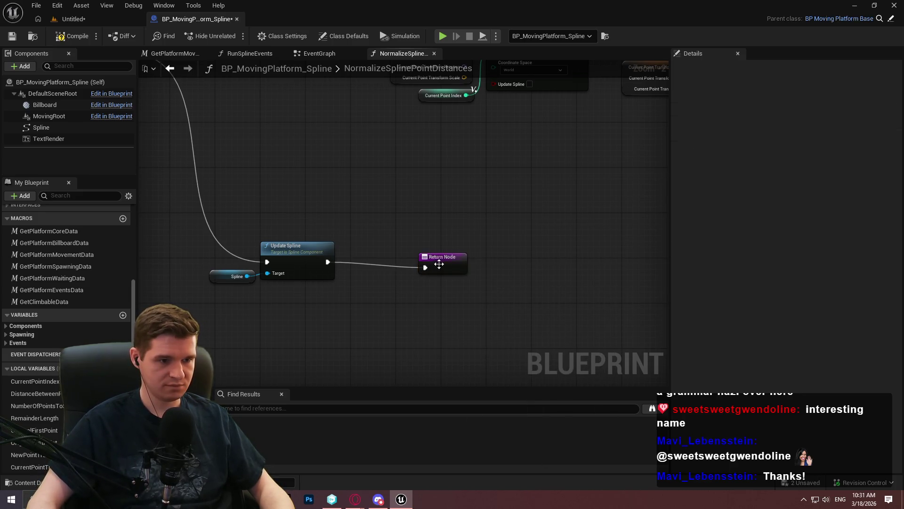
pyautogui.click(316, 166)
pyautogui.click(12, 36)
# Step: Enable Call In Editor on NormalizeSplinePointDistances, save, and return to the level
pyautogui.scroll(-8, 309, 125)
pyautogui.scroll(-4, 455, 257)
pyautogui.scroll(4, 515, 229)
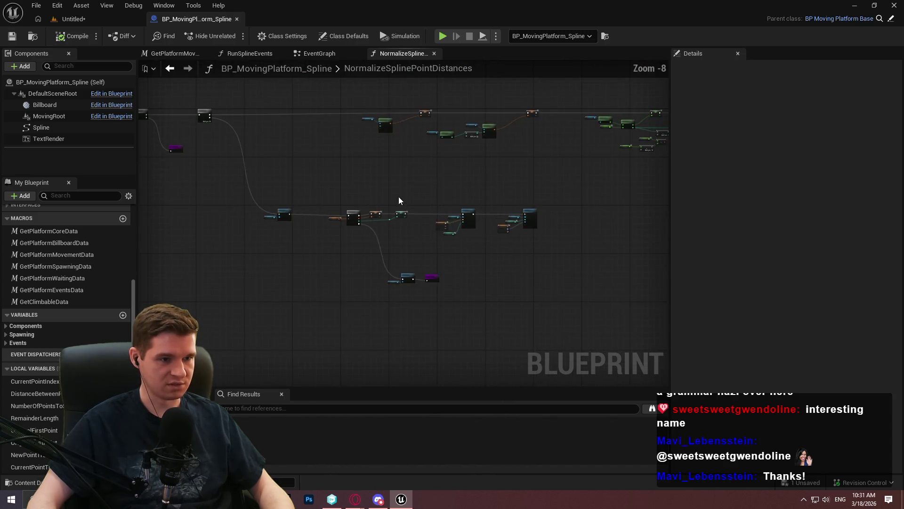
pyautogui.scroll(3, 398, 201)
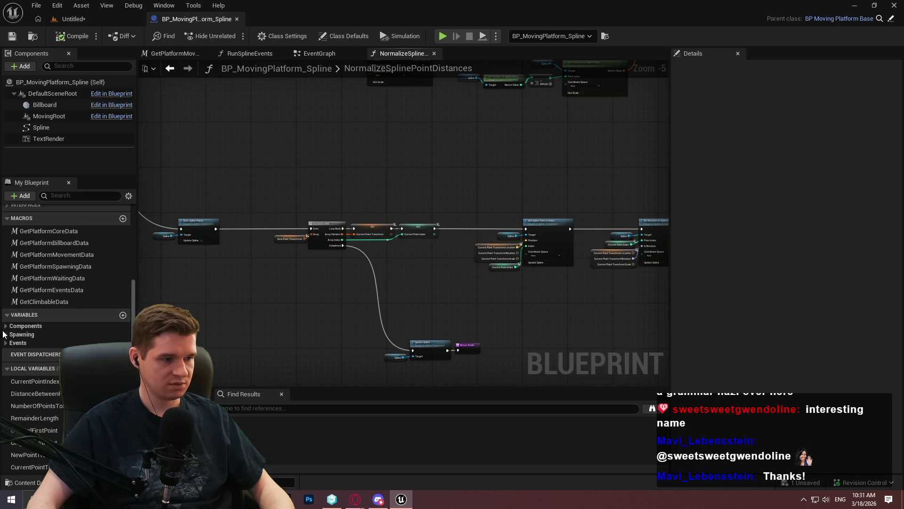
pyautogui.scroll(4, 41, 287)
pyautogui.click(56, 283)
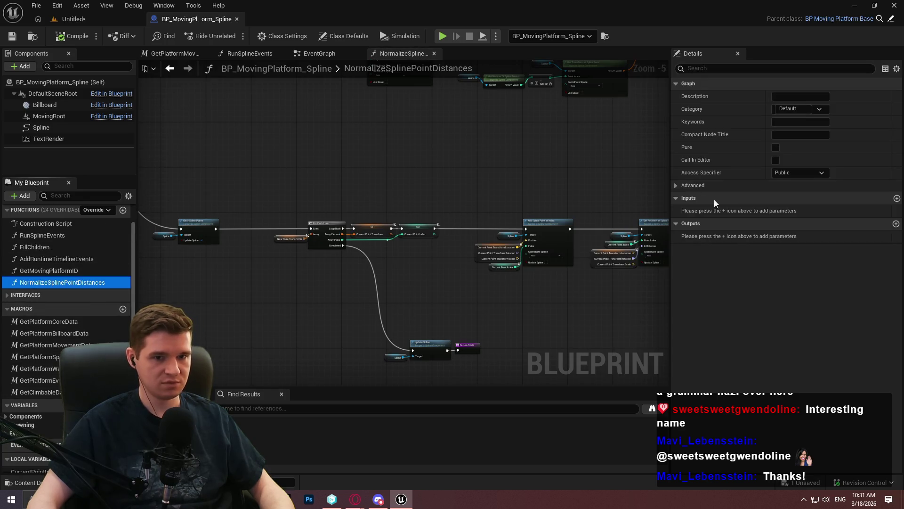
pyautogui.click(776, 159)
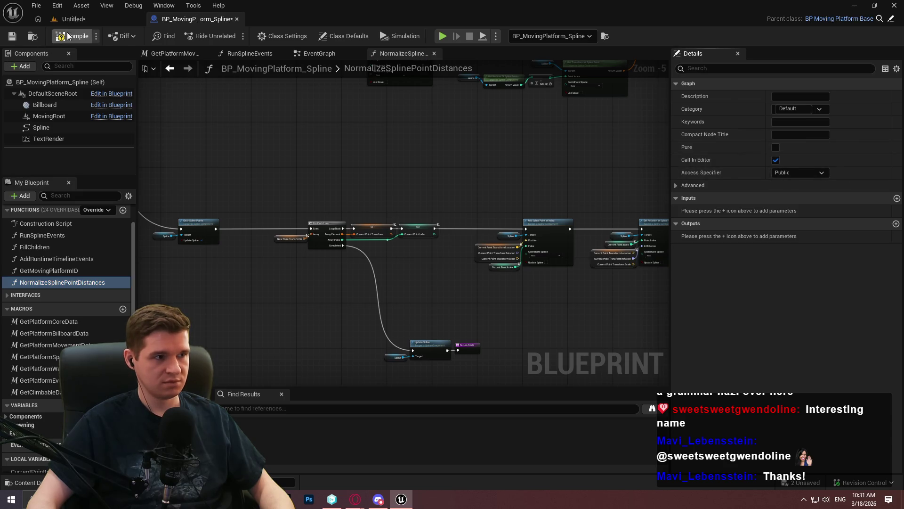
pyautogui.hotkey('ctrl', 's')
pyautogui.hotkey('ctrl', 'Tab')
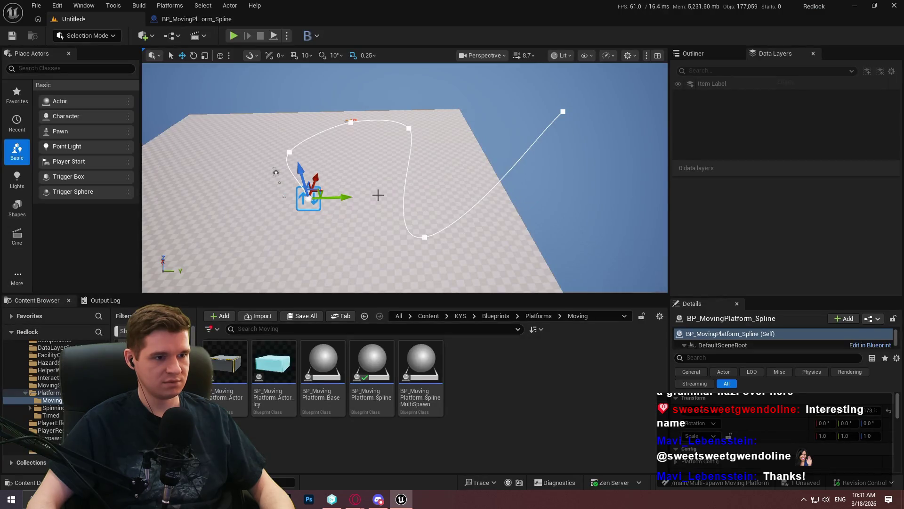
# Step: Duplicate the moving platform spline actor and raise the copy above the floor
pyautogui.click(363, 216)
pyautogui.moveTo(342, 216)
pyautogui.mouseDown()
pyautogui.moveTo(342, 236)
pyautogui.moveTo(342, 189)
pyautogui.moveTo(342, 221)
pyautogui.moveTo(375, 198)
pyautogui.moveTo(375, 219)
pyautogui.mouseUp()
pyautogui.click(369, 225)
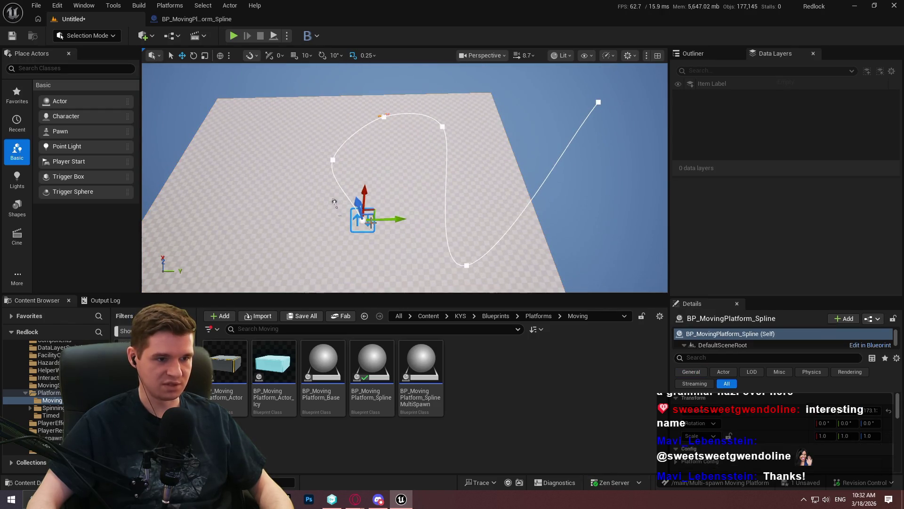
pyautogui.keyDown('alt'); pyautogui.moveTo(364, 193); pyautogui.dragTo(356, 159); pyautogui.keyUp('alt')
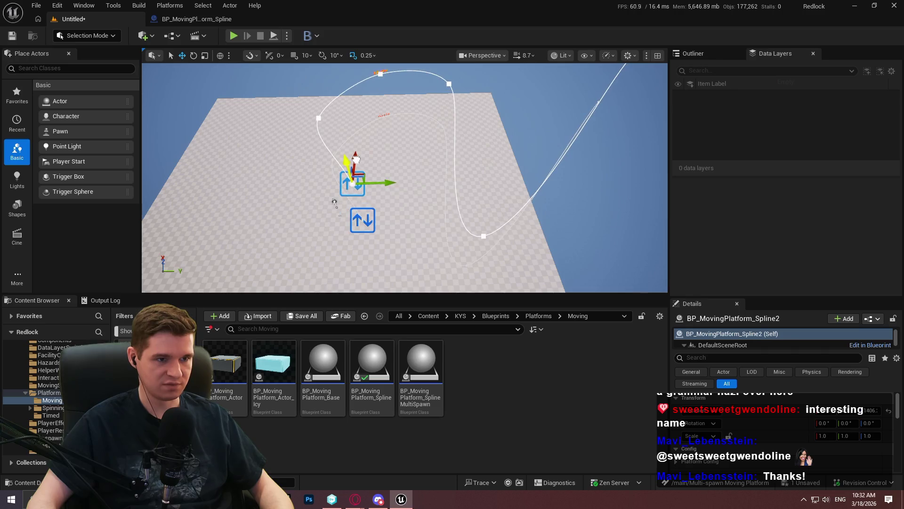
pyautogui.moveTo(433, 214)
pyautogui.mouseDown()
pyautogui.moveTo(433, 198)
pyautogui.moveTo(433, 231)
pyautogui.moveTo(434, 214)
pyautogui.mouseUp()
# Step: Evenly resample the original spline platform's points from its Details panel
pyautogui.click(433, 214)
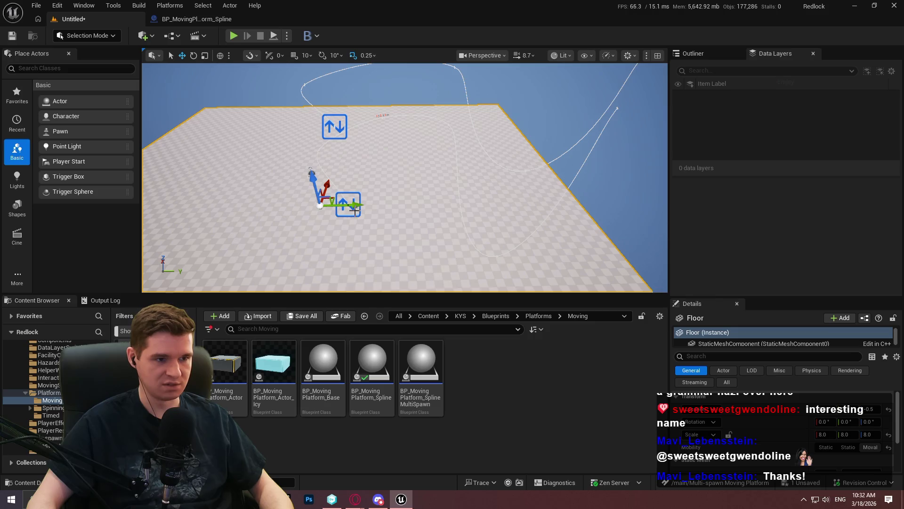
pyautogui.click(355, 209)
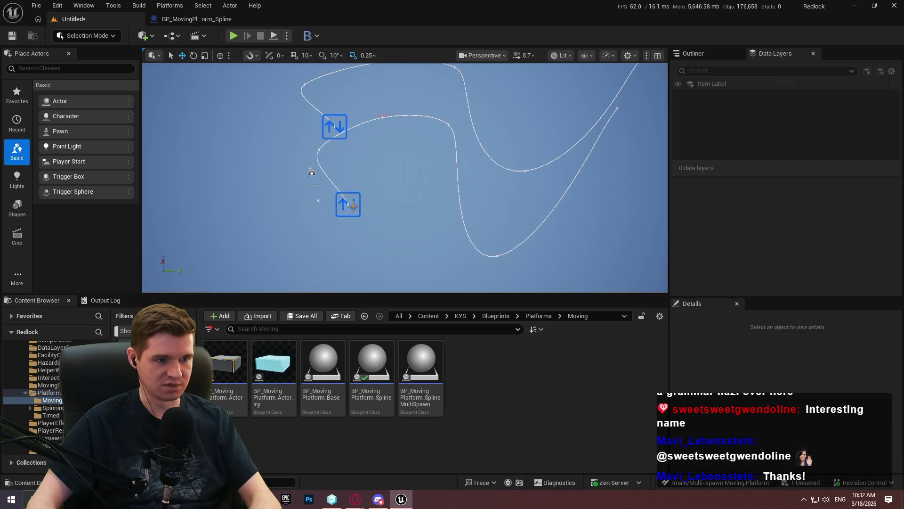
pyautogui.scroll(-5, 764, 417)
pyautogui.click(753, 432)
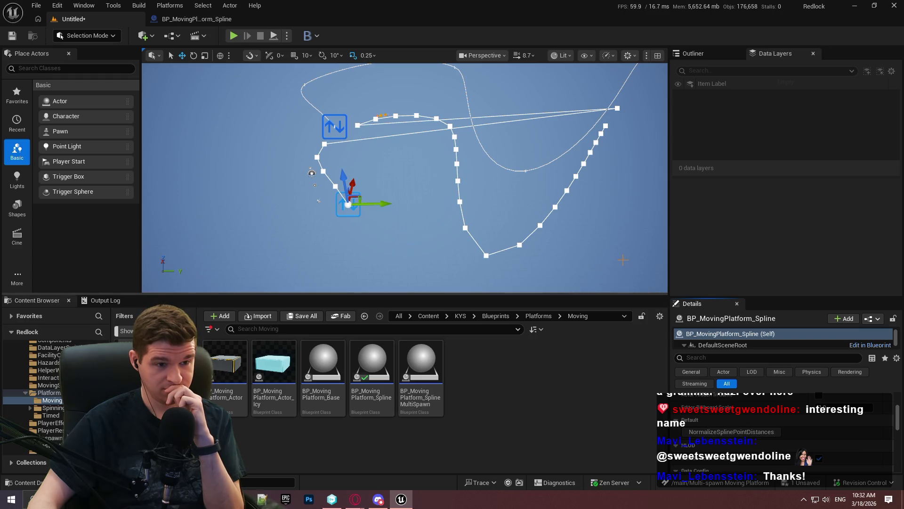
# Step: Select a point at the bottom of the resampled spline and inspect the respaced curve
pyautogui.click(492, 259)
pyautogui.click(487, 255)
pyautogui.click(487, 255)
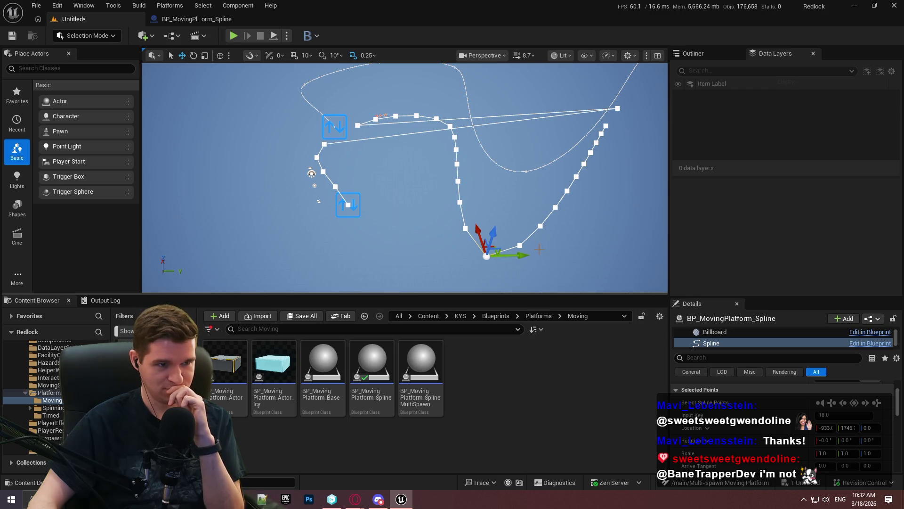
pyautogui.scroll(5, 487, 256)
pyautogui.moveTo(405, 179)
pyautogui.mouseDown()
pyautogui.moveTo(440, 182)
pyautogui.moveTo(436, 172)
pyautogui.moveTo(398, 182)
pyautogui.mouseUp()
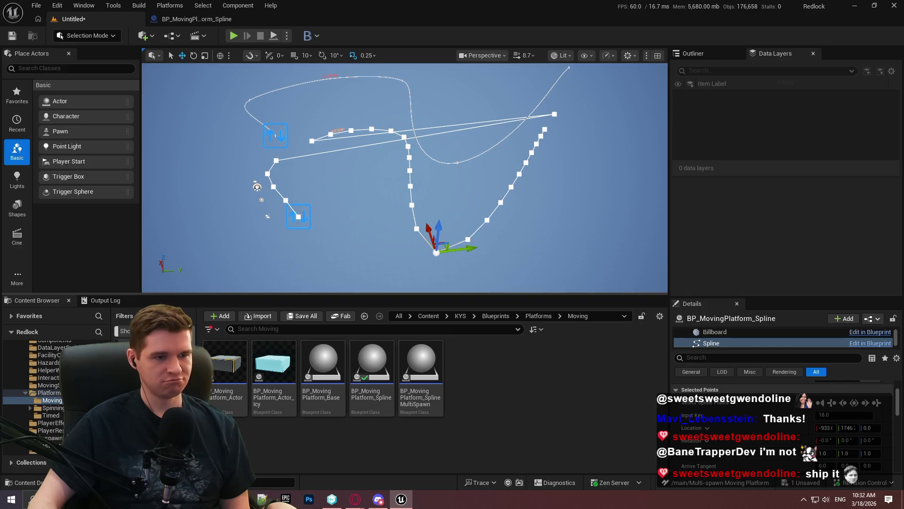
pyautogui.click(424, 182)
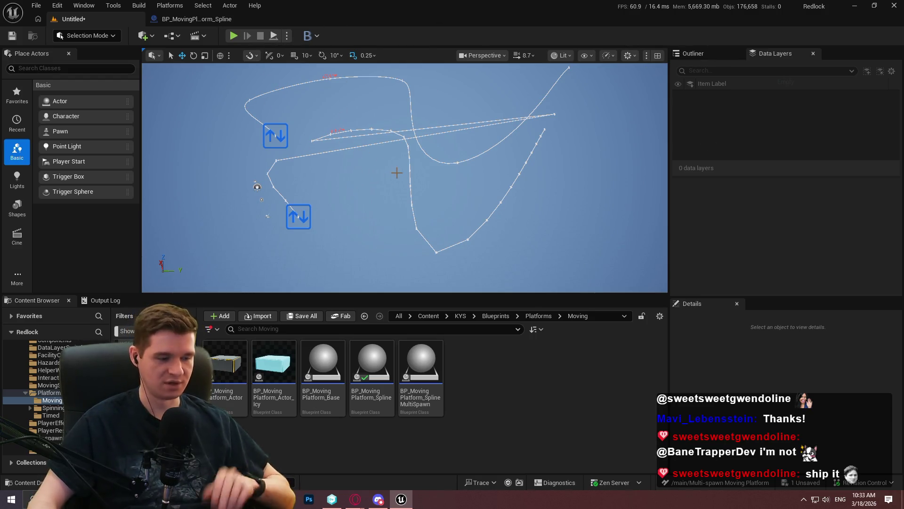
# Step: Lower BP_MovingPlatform_Spline2 with its whole spline, then return to the BP_MovingPlatform_Spline Blueprint
pyautogui.click(297, 218)
pyautogui.click(258, 116)
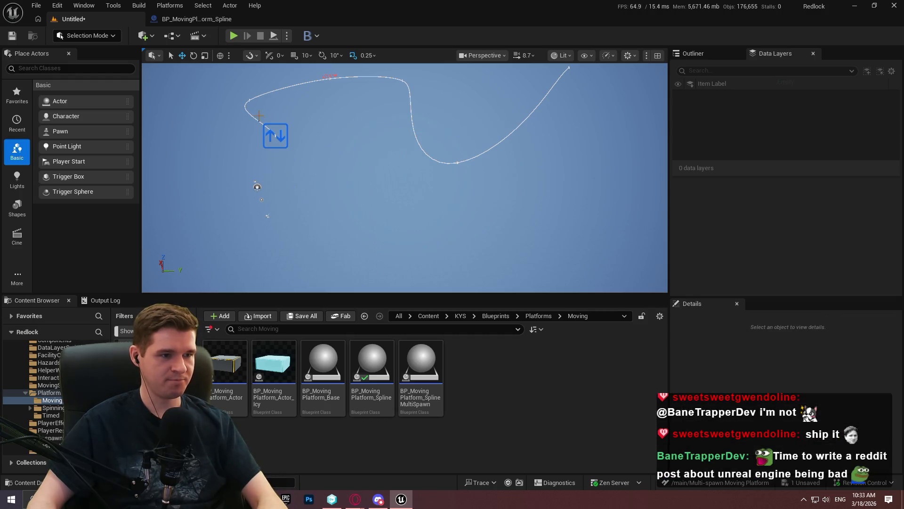
pyautogui.click(274, 136)
pyautogui.moveTo(272, 115)
pyautogui.mouseDown()
pyautogui.moveTo(302, 207)
pyautogui.moveTo(292, 112)
pyautogui.mouseUp()
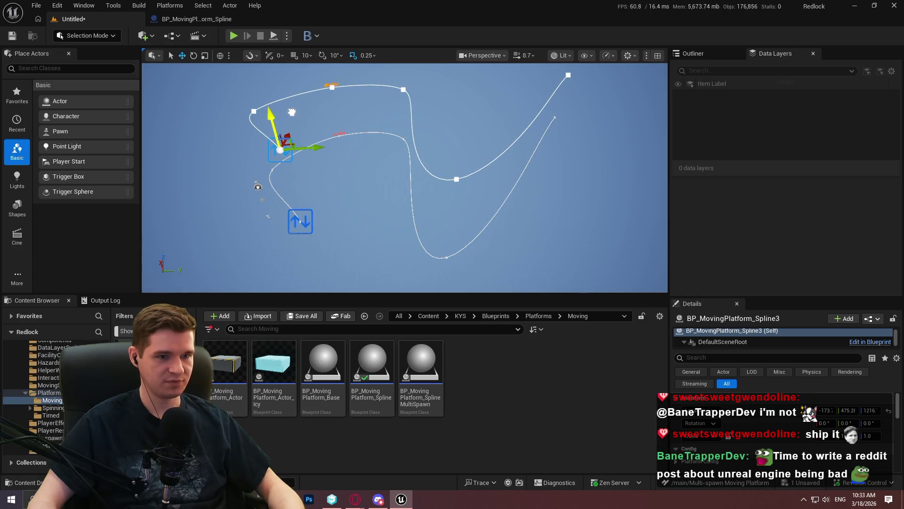
pyautogui.click(196, 19)
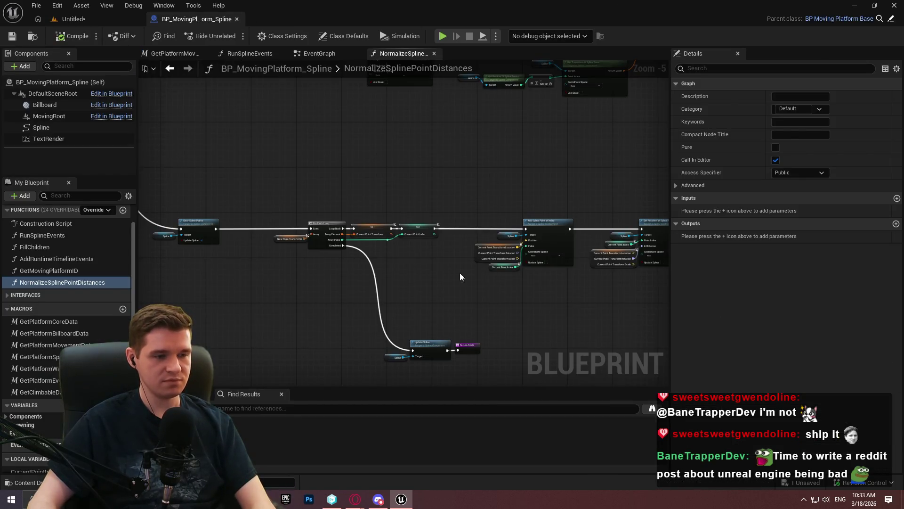
# Step: Copy the Number Of Points to Spawn getter and minus nodes, and wire the pasted subtraction into ==
pyautogui.scroll(3, 496, 289)
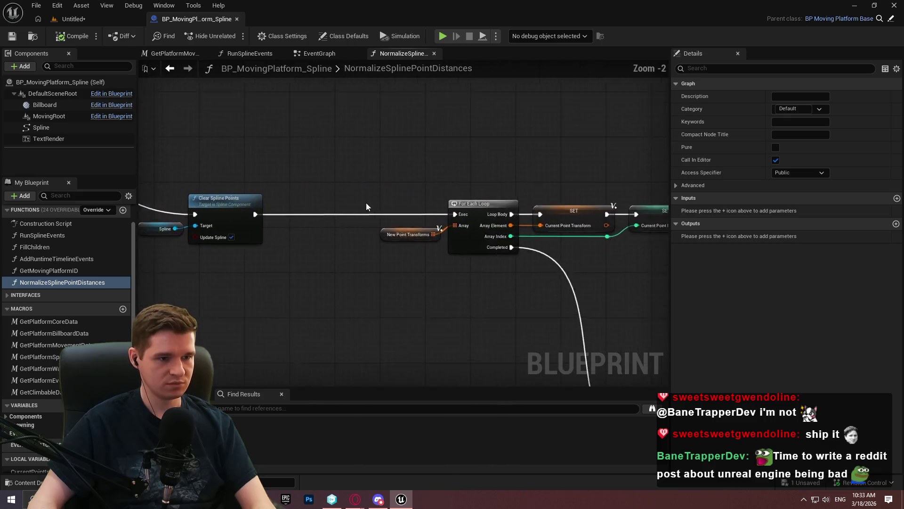
pyautogui.scroll(-2, 507, 143)
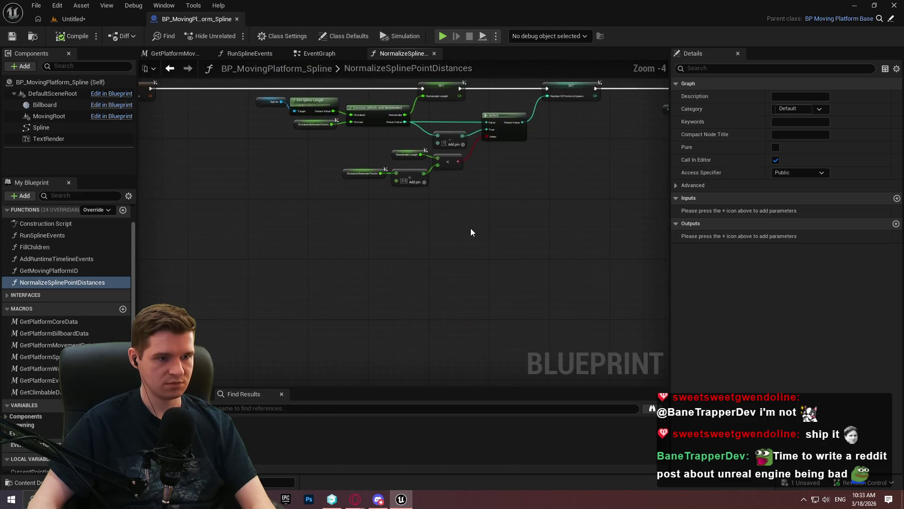
pyautogui.scroll(1, 405, 218)
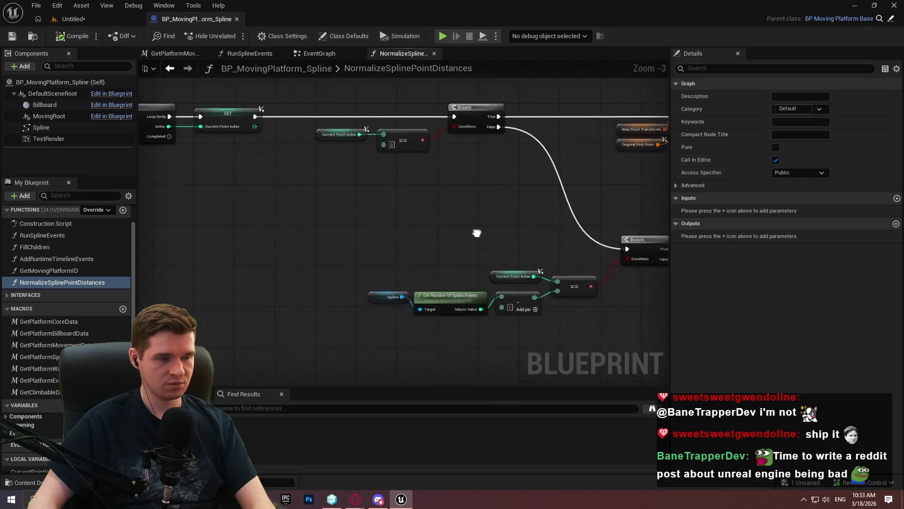
pyautogui.scroll(3, 356, 198)
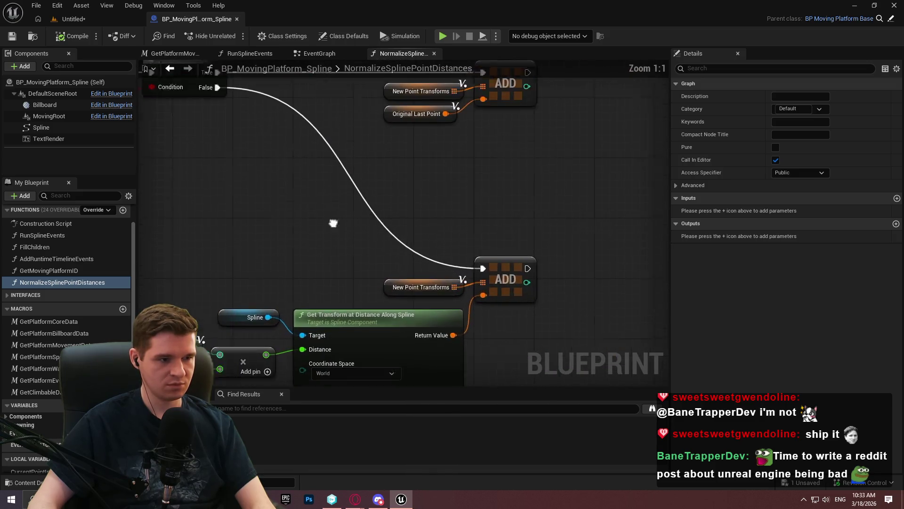
pyautogui.moveTo(154, 211); pyautogui.dragTo(590, 262)
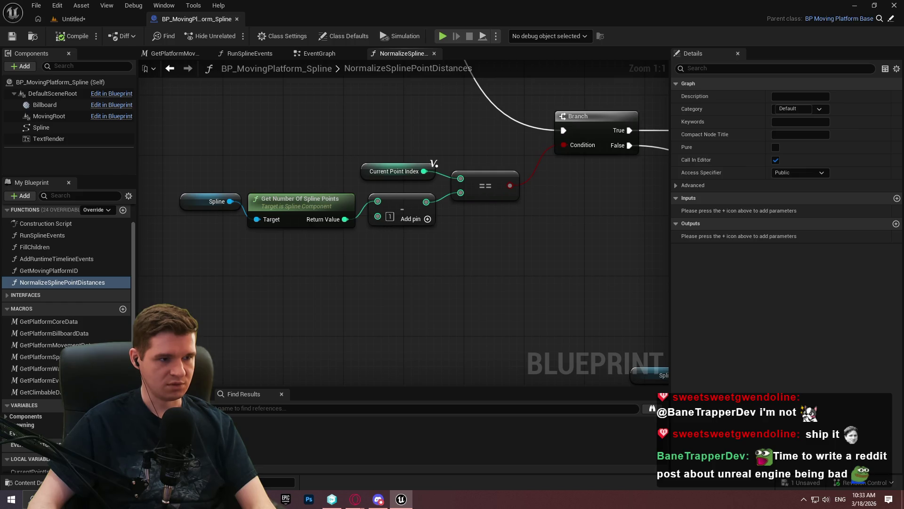
pyautogui.moveTo(304, 242); pyautogui.dragTo(351, 247)
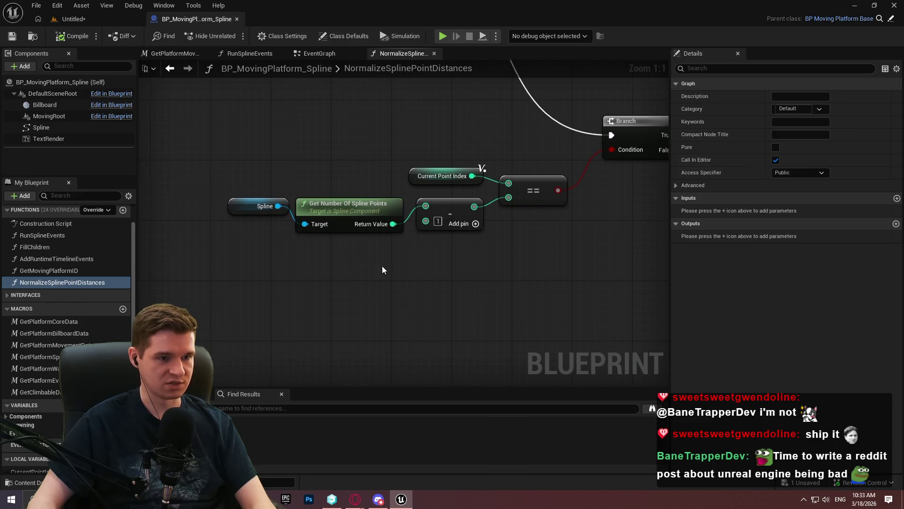
pyautogui.moveTo(246, 157)
pyautogui.mouseDown()
pyautogui.moveTo(424, 264)
pyautogui.moveTo(547, 318)
pyautogui.moveTo(553, 299)
pyautogui.mouseUp()
pyautogui.click(452, 252)
pyautogui.hotkey('ctrl', 'c')
pyautogui.hotkey('ctrl', 'v')
pyautogui.moveTo(405, 274); pyautogui.dragTo(495, 182)
# Step: Delete the old Get Number Of Spline Points nodes, tidy the moved nodes, then compile and save
pyautogui.moveTo(211, 185); pyautogui.dragTo(472, 217)
pyautogui.press('Delete')
pyautogui.moveTo(426, 325); pyautogui.dragTo(235, 258)
pyautogui.moveTo(384, 278); pyautogui.dragTo(434, 193)
pyautogui.click(411, 225)
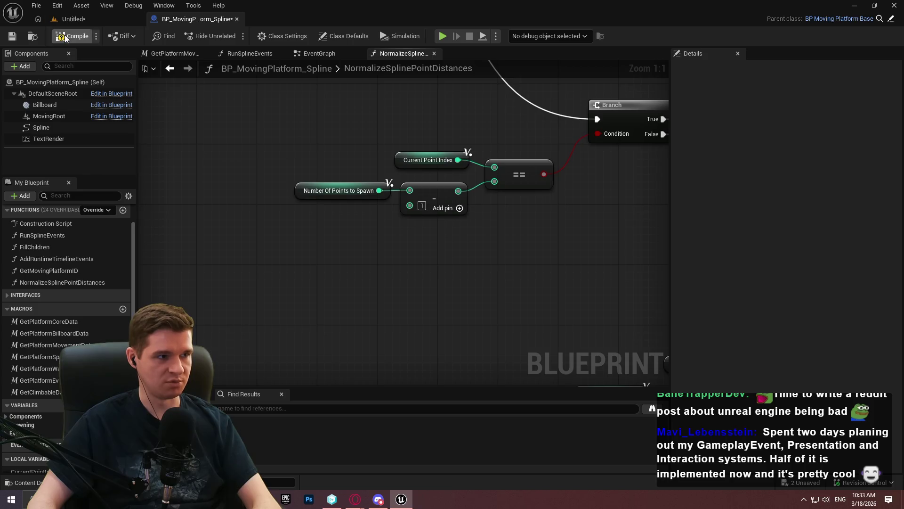
pyautogui.click(17, 38)
# Step: Evenly respace Spline2's points with Normalize Spline Point Distance in the level
pyautogui.click(89, 23)
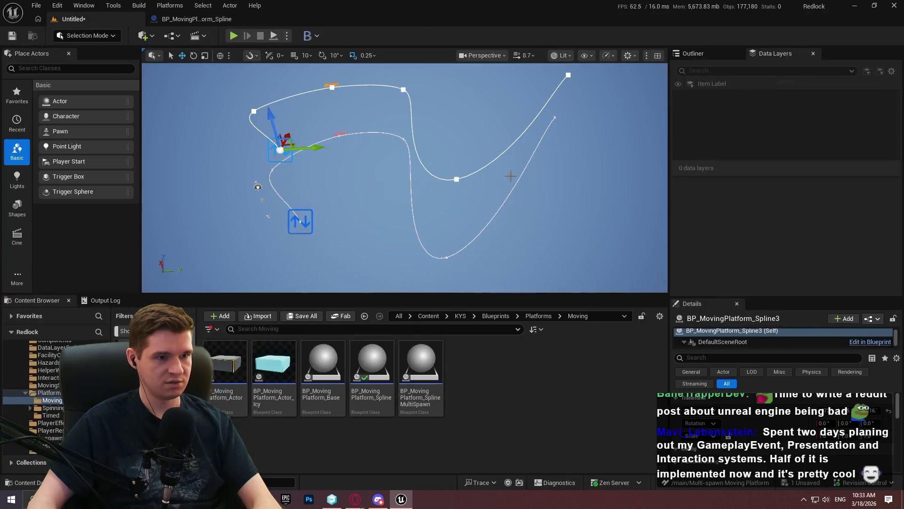
pyautogui.click(299, 223)
pyautogui.scroll(-10, 754, 433)
pyautogui.click(749, 432)
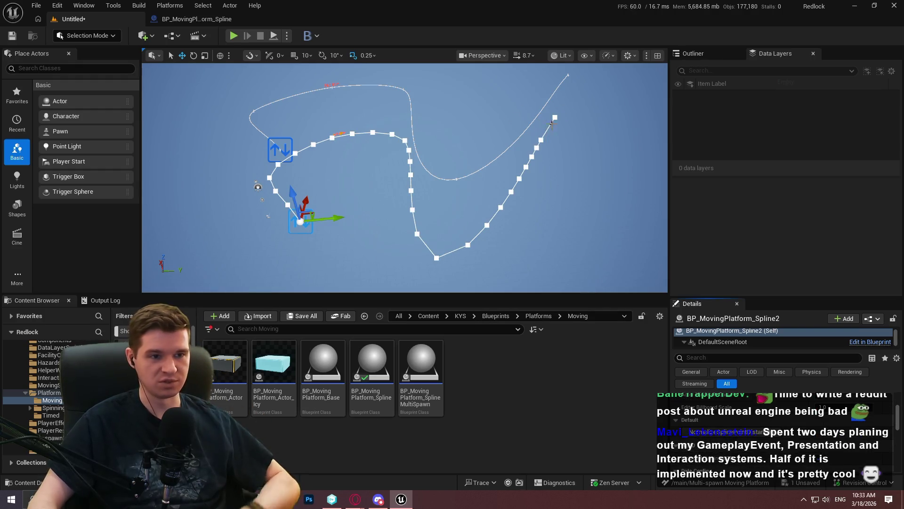
pyautogui.moveTo(419, 214)
pyautogui.mouseDown()
pyautogui.moveTo(386, 215)
pyautogui.moveTo(390, 206)
pyautogui.mouseUp()
pyautogui.click(330, 227)
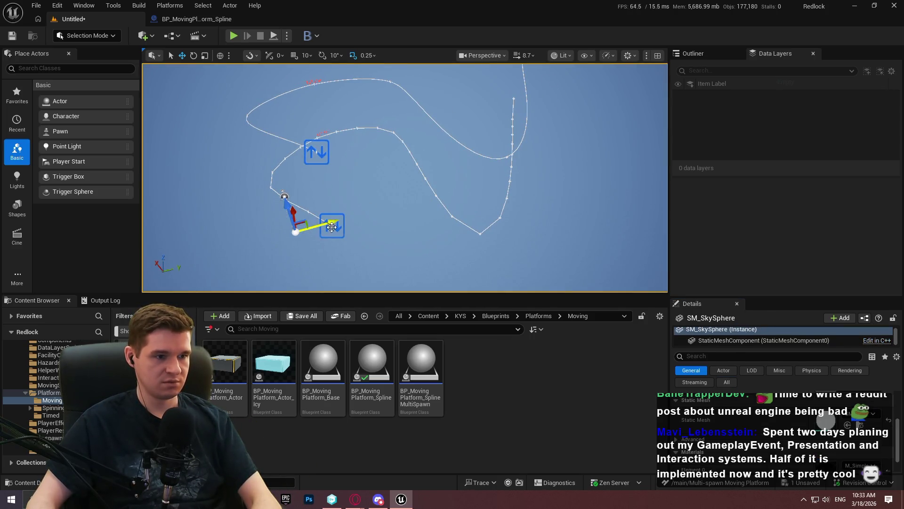
pyautogui.click(338, 229)
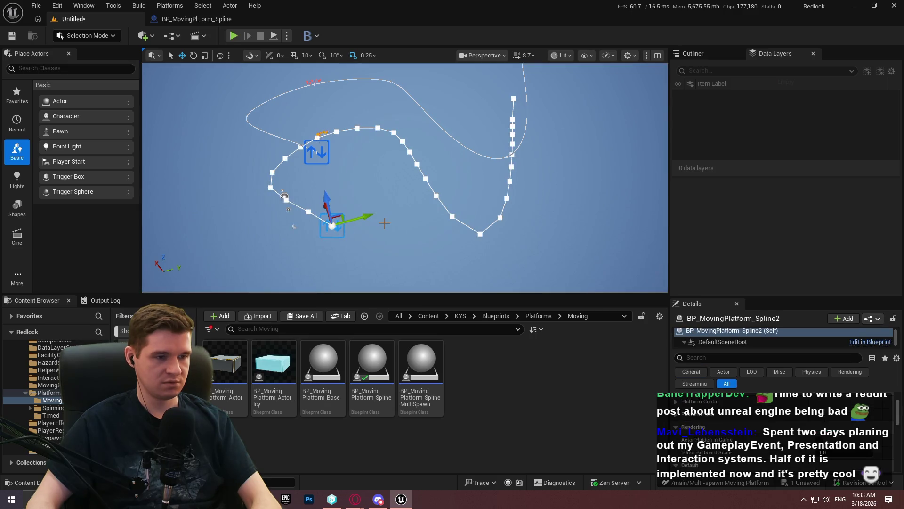
# Step: Duplicate the third spline platform and lower the copy, creating Spline4
pyautogui.click(283, 197)
pyautogui.click(293, 226)
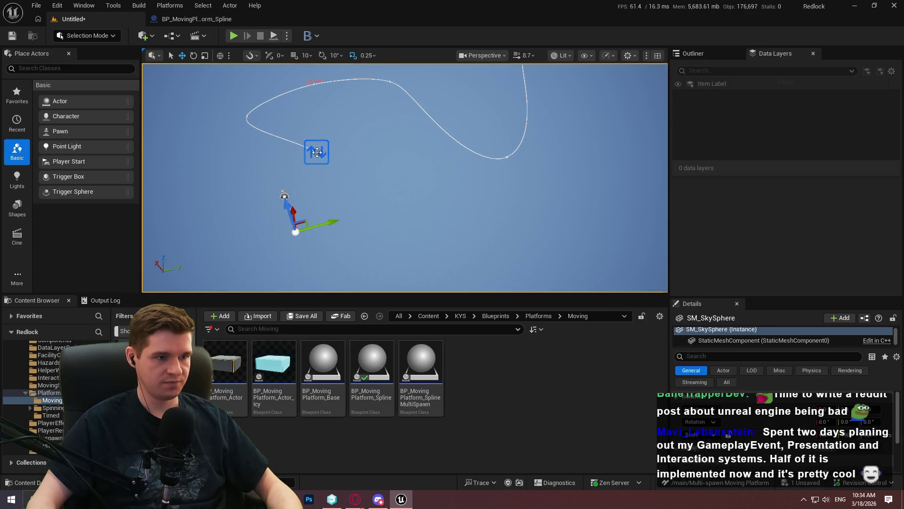
pyautogui.click(316, 152)
pyautogui.moveTo(310, 121)
pyautogui.mouseDown()
pyautogui.moveTo(323, 184)
pyautogui.moveTo(377, 171)
pyautogui.moveTo(319, 175)
pyautogui.mouseUp()
# Step: Return to the Blueprint graph, framing the loop and Add Spline Point nodes
pyautogui.click(197, 18)
pyautogui.scroll(-3, 466, 237)
pyautogui.moveTo(466, 236)
pyautogui.mouseDown()
pyautogui.moveTo(271, 178)
pyautogui.moveTo(573, 278)
pyautogui.moveTo(395, 200)
pyautogui.moveTo(553, 212)
pyautogui.moveTo(488, 325)
pyautogui.moveTo(486, 238)
pyautogui.mouseUp()
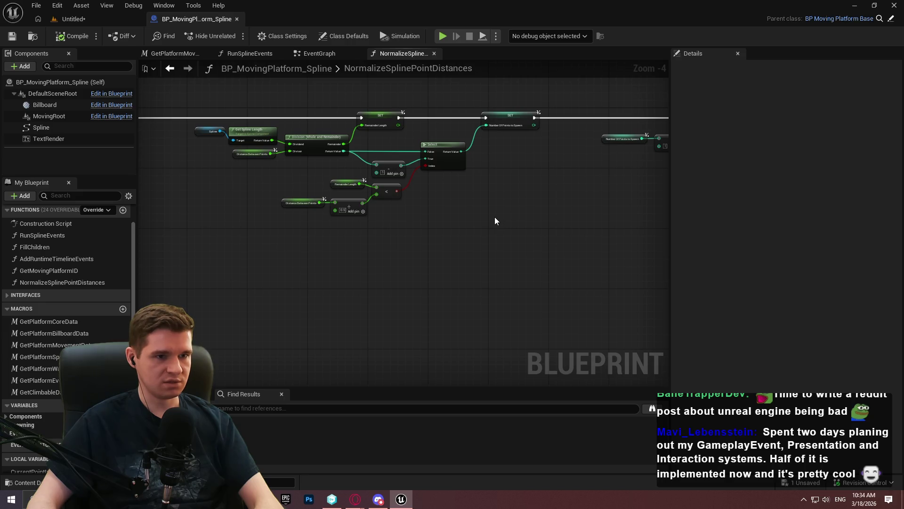
# Step: Try Get Tangent and Get Location and Tangent at Spline Point nodes from the Spline reference, then delete them
pyautogui.moveTo(494, 218); pyautogui.dragTo(270, 263)
pyautogui.scroll(3, 271, 263)
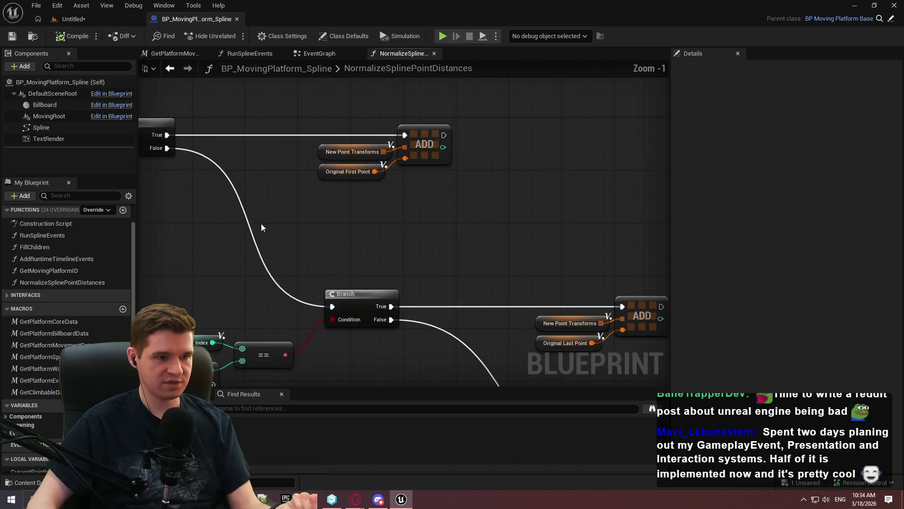
pyautogui.moveTo(522, 351)
pyautogui.mouseDown()
pyautogui.moveTo(226, 205)
pyautogui.moveTo(238, 132)
pyautogui.mouseUp()
pyautogui.write('tangent')
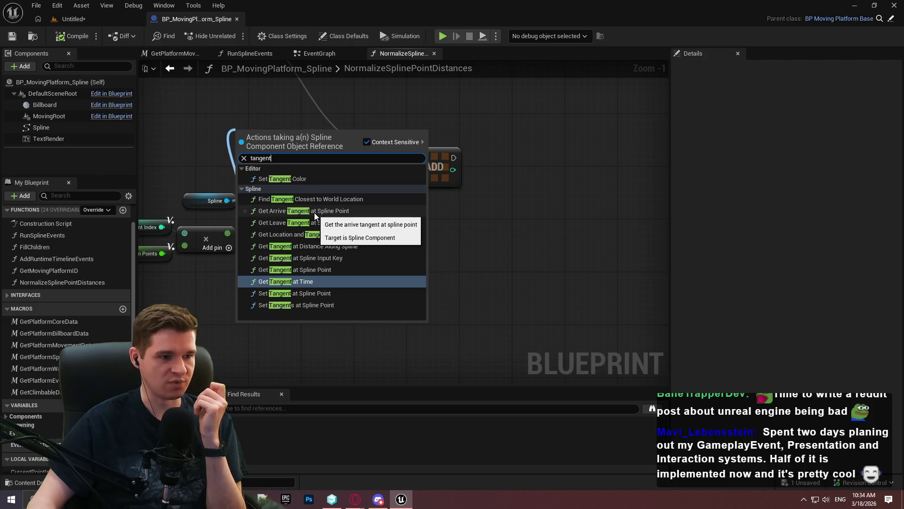
pyautogui.click(313, 272)
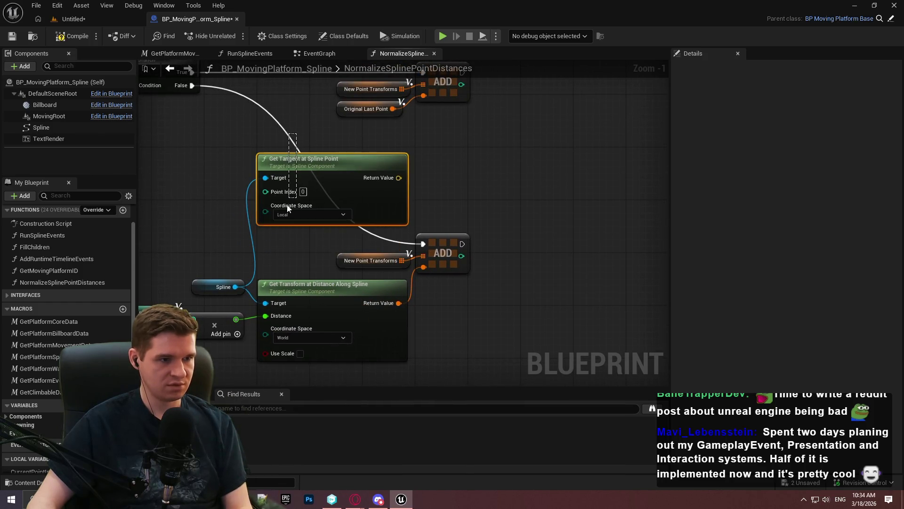
pyautogui.press('Delete')
pyautogui.moveTo(235, 287); pyautogui.dragTo(285, 194)
pyautogui.write('get tange')
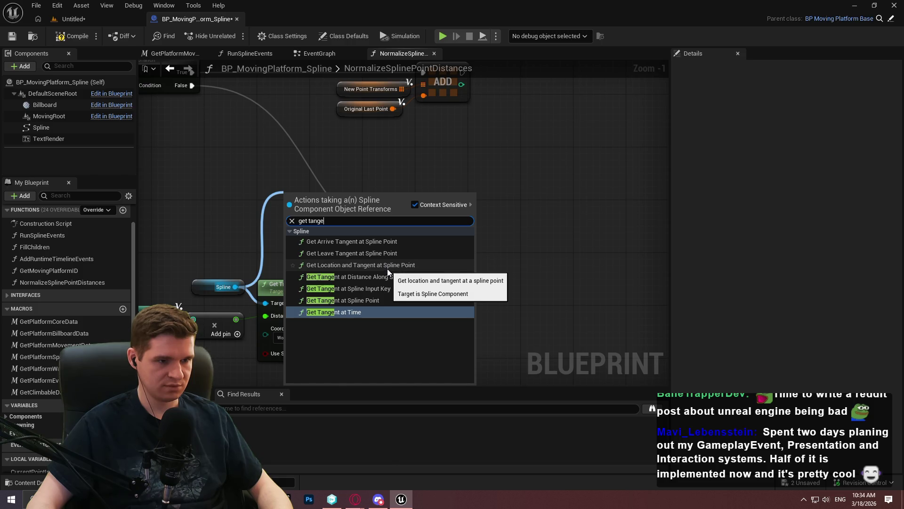
pyautogui.click(387, 266)
pyautogui.moveTo(369, 225); pyautogui.dragTo(326, 173)
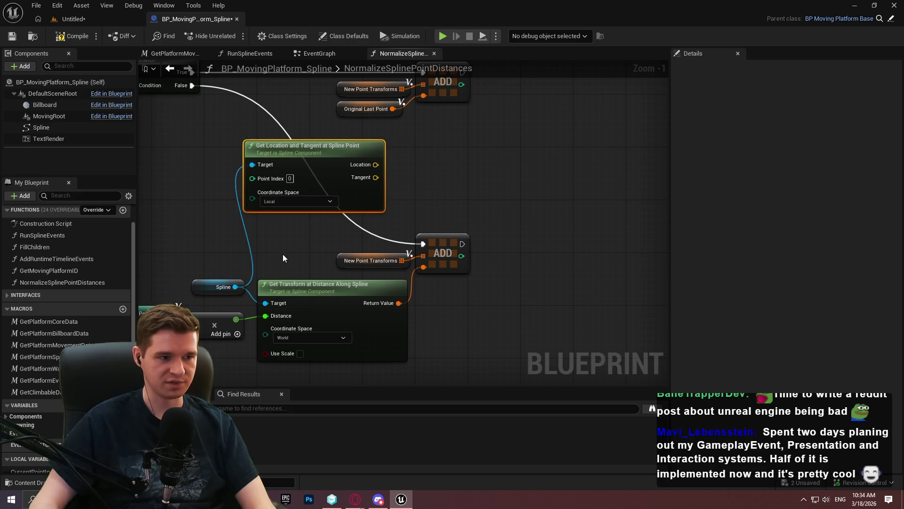
pyautogui.press('Delete')
# Step: Add a Get Arrive Tangent at Spline Point node, discarding a stray Set Tangents node
pyautogui.moveTo(235, 287); pyautogui.dragTo(293, 183)
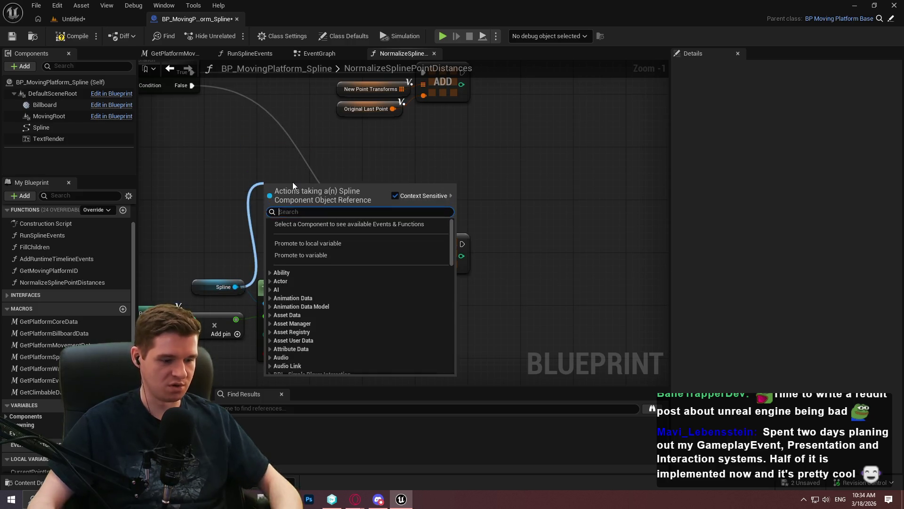
pyautogui.write('arrive')
pyautogui.press('Return')
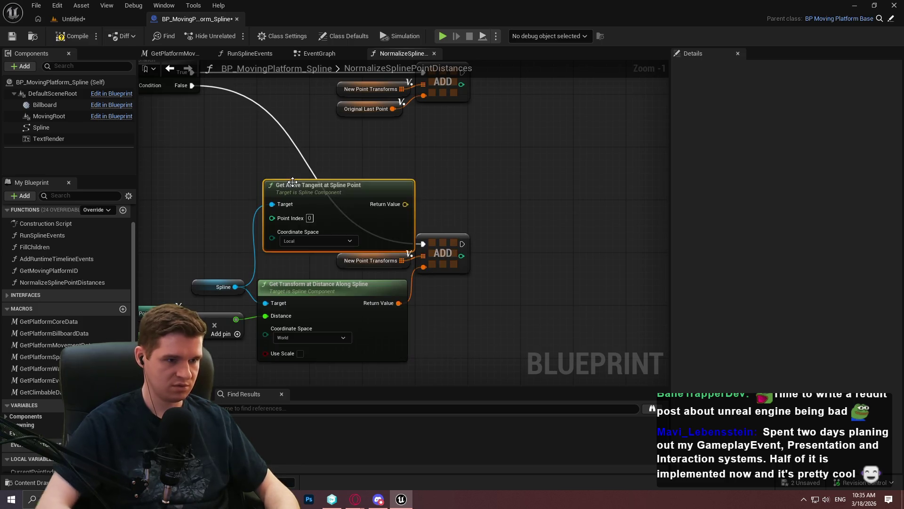
pyautogui.moveTo(292, 183); pyautogui.dragTo(234, 126)
pyautogui.moveTo(235, 287); pyautogui.dragTo(270, 220)
pyautogui.write('tange')
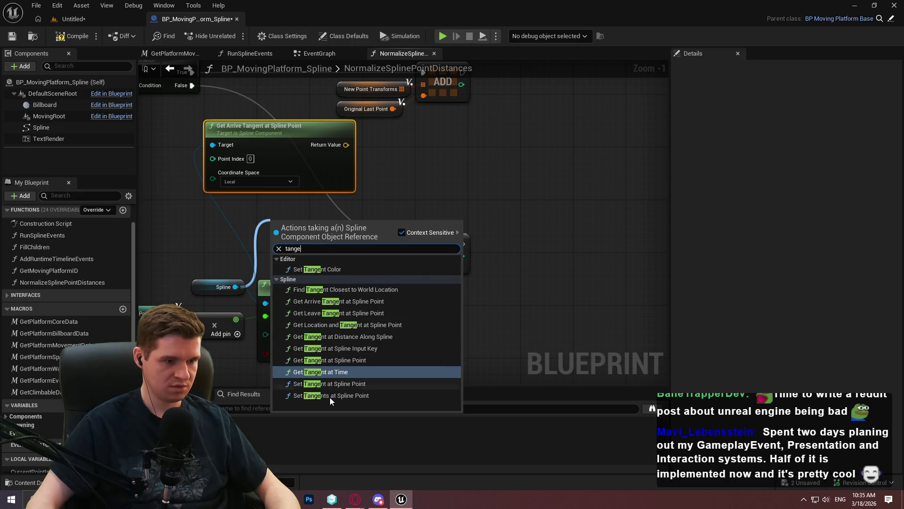
pyautogui.click(344, 396)
pyautogui.moveTo(320, 233); pyautogui.dragTo(511, 133)
pyautogui.press('Delete')
# Step: Add a Get Leave Tangent at Spline Point node below it and set World coordinate space
pyautogui.moveTo(235, 287); pyautogui.dragTo(273, 213)
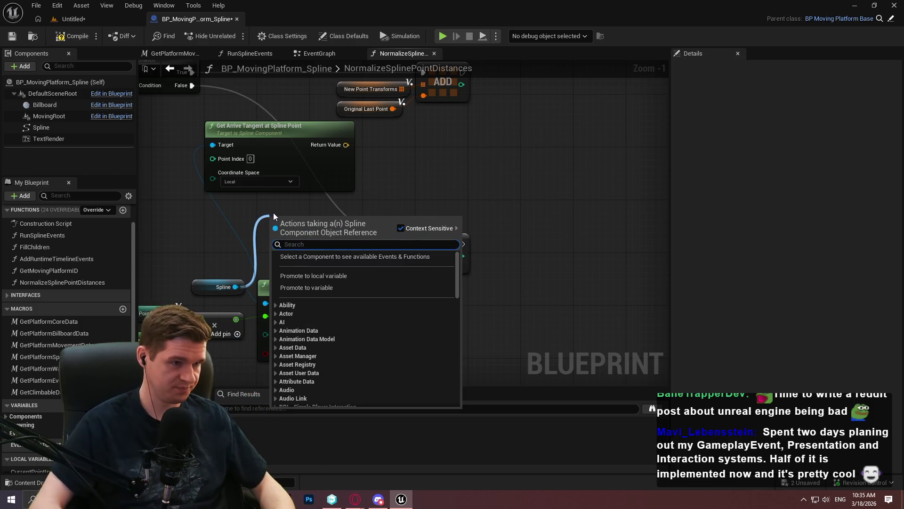
pyautogui.write('get')
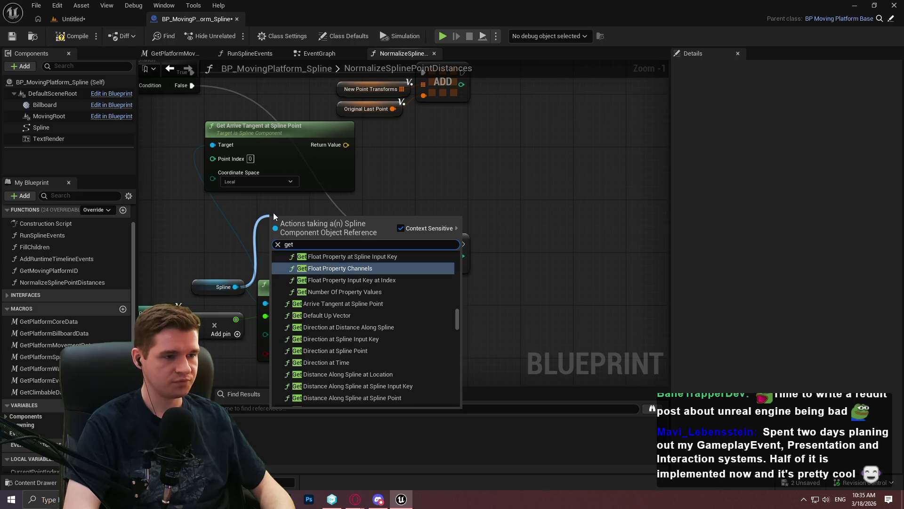
pyautogui.write(' leave')
pyautogui.press('Return')
pyautogui.moveTo(312, 220); pyautogui.dragTo(264, 204)
pyautogui.click(249, 178)
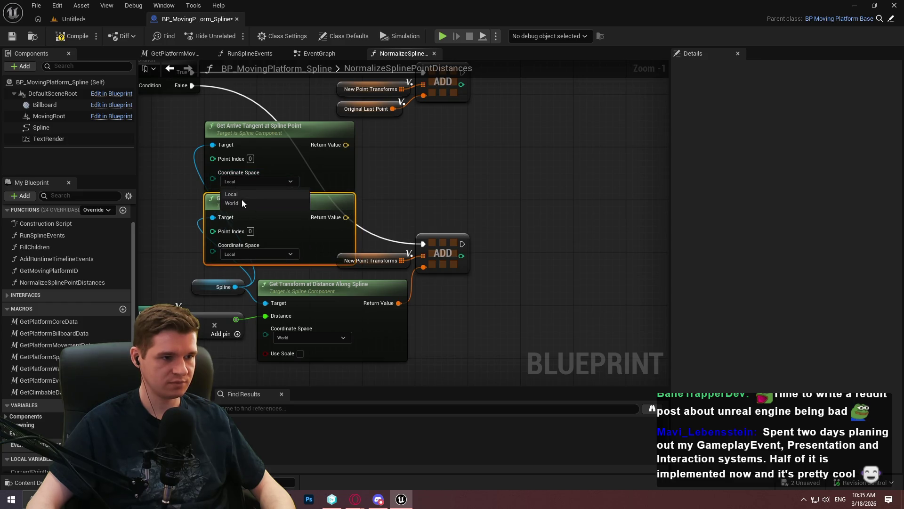
pyautogui.click(247, 276)
pyautogui.moveTo(422, 153)
pyautogui.mouseDown()
pyautogui.moveTo(248, 206)
pyautogui.moveTo(330, 94)
pyautogui.moveTo(384, 47)
pyautogui.moveTo(453, 146)
pyautogui.moveTo(406, 177)
pyautogui.moveTo(353, 181)
pyautogui.mouseUp()
pyautogui.press('Delete')
pyautogui.hotkey('ctrl', 'z')
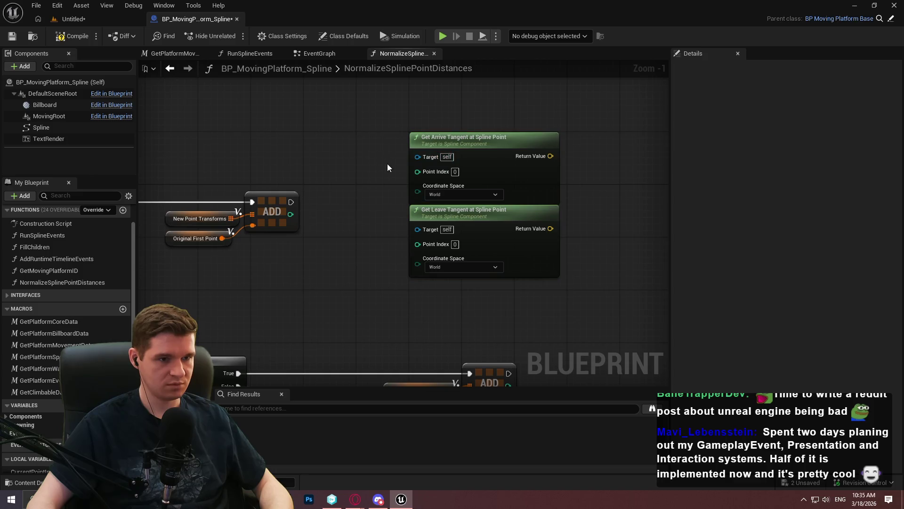
pyautogui.moveTo(591, 176); pyautogui.dragTo(505, 183)
pyautogui.scroll(-4, 66, 283)
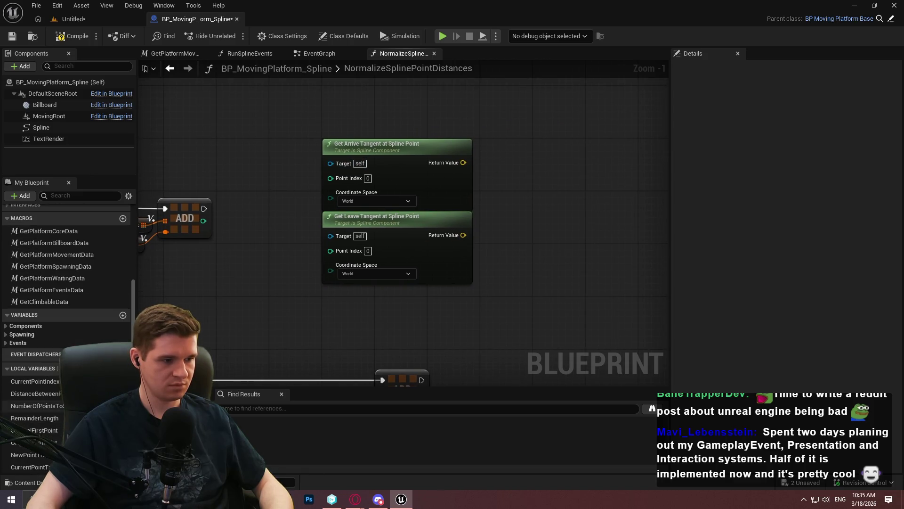
# Step: Create local Vector array ArriveTangentArray and duplicate it as LeaveTangentArray
pyautogui.click(123, 368)
pyautogui.click(120, 467)
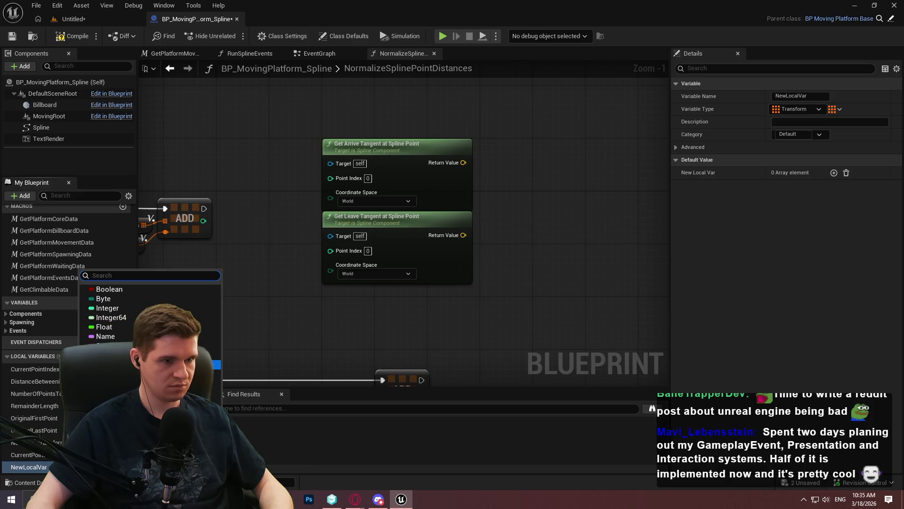
pyautogui.click(113, 364)
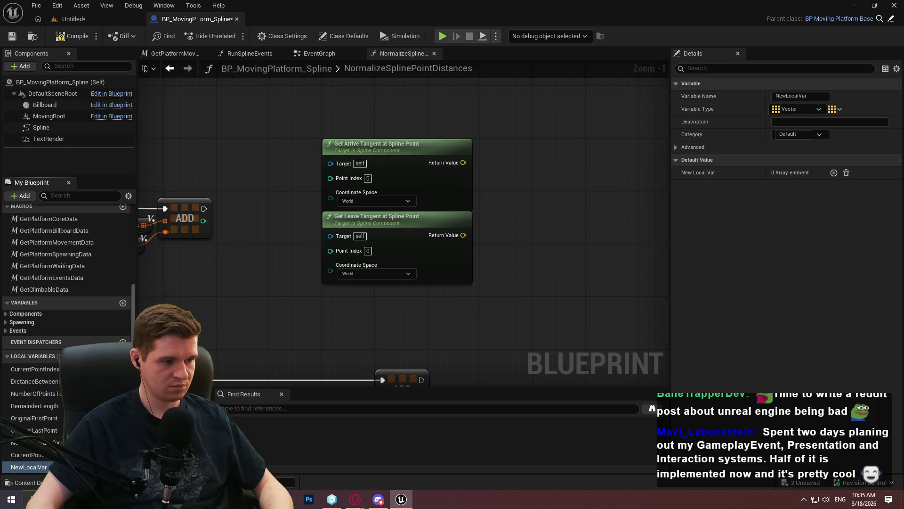
pyautogui.write('ArriveTangentAr')
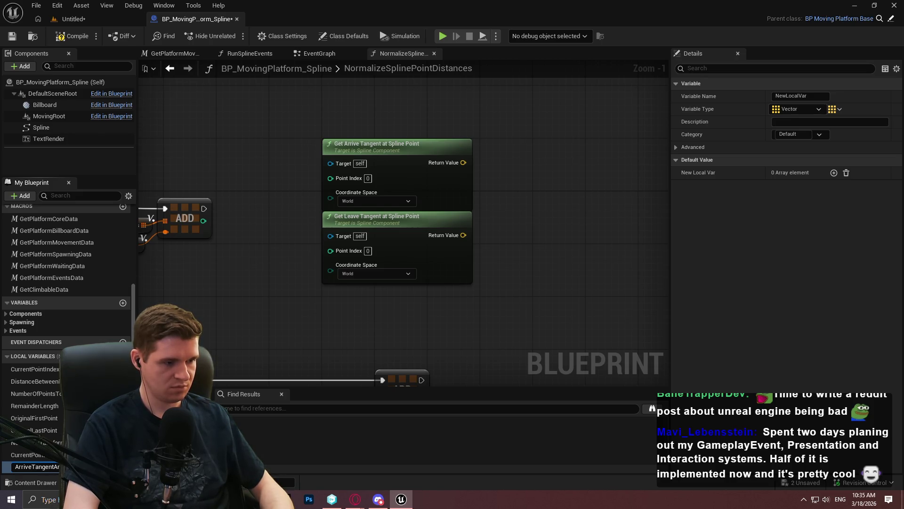
pyautogui.press('Return')
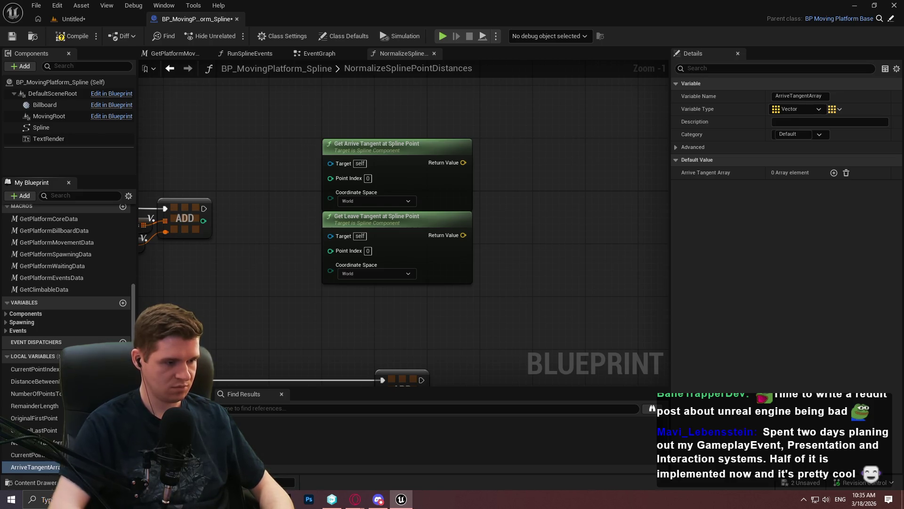
pyautogui.hotkey('ctrl', 'w')
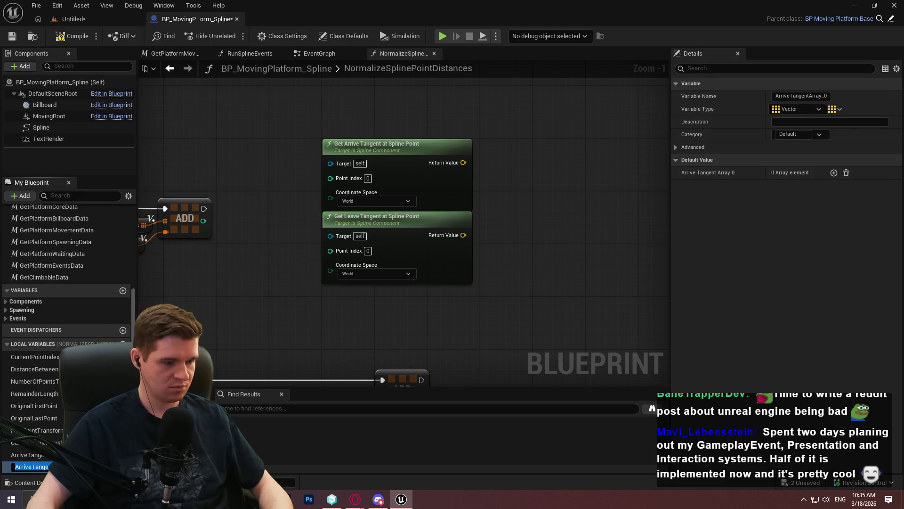
pyautogui.write('Lea')
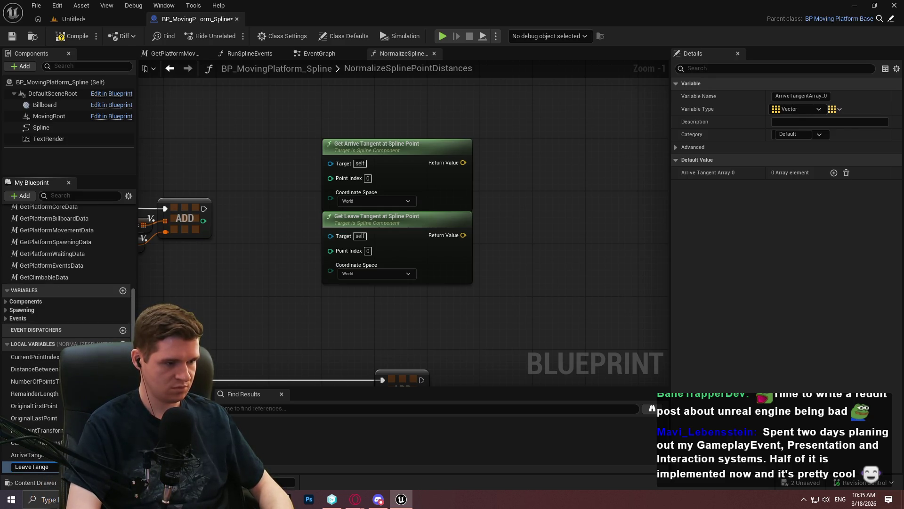
# Step: Place Get nodes for Arrive Tangent Array and Leave Tangent Array in the graph
pyautogui.moveTo(25, 455); pyautogui.dragTo(508, 200)
pyautogui.click(530, 219)
pyautogui.moveTo(26, 466)
pyautogui.mouseDown()
pyautogui.moveTo(530, 240)
pyautogui.moveTo(530, 259)
pyautogui.moveTo(622, 273)
pyautogui.moveTo(424, 264)
pyautogui.moveTo(198, 283)
pyautogui.mouseUp()
pyautogui.click(530, 261)
pyautogui.scroll(2, 312, 223)
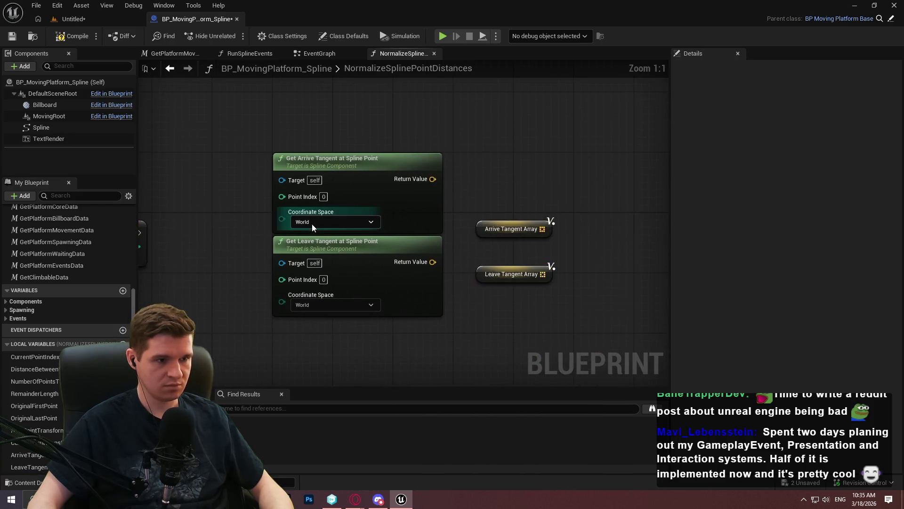
# Step: Add a Current Point Index getter and wire it into both tangent nodes' Point Index pins
pyautogui.moveTo(455, 233)
pyautogui.mouseDown()
pyautogui.moveTo(813, 240)
pyautogui.moveTo(678, 273)
pyautogui.mouseUp()
pyautogui.moveTo(35, 356)
pyautogui.mouseDown()
pyautogui.moveTo(225, 337)
pyautogui.moveTo(513, 236)
pyautogui.mouseUp()
pyautogui.moveTo(453, 269); pyautogui.dragTo(513, 320)
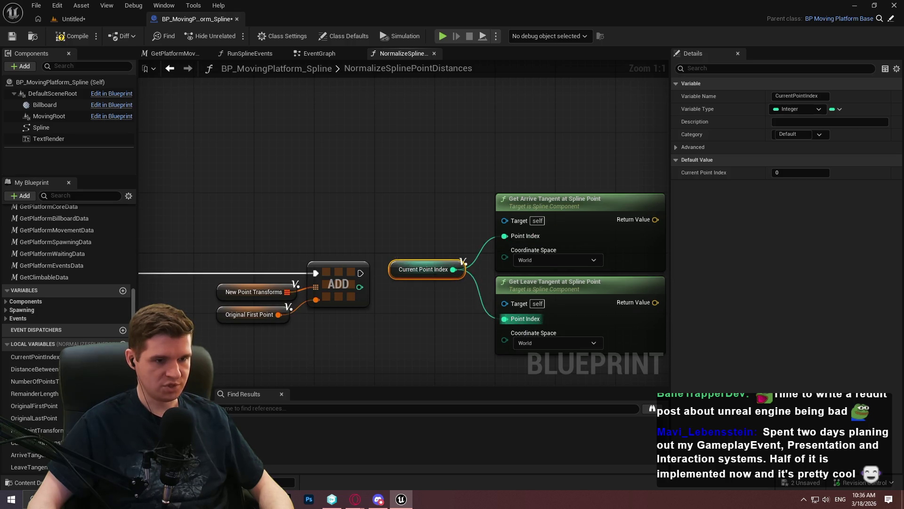
pyautogui.scroll(-4, 518, 199)
pyautogui.scroll(2, 425, 226)
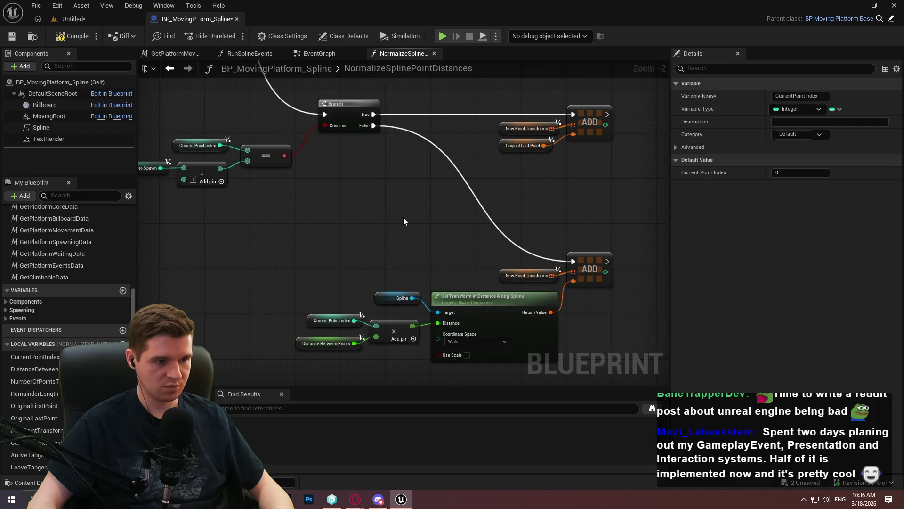
pyautogui.scroll(2, 402, 202)
# Step: Connect Get Arrive Tangent's Return Value to the Arrive Tangent Array ADD node and tidy the nodes
pyautogui.moveTo(347, 208)
pyautogui.mouseDown()
pyautogui.moveTo(497, 266)
pyautogui.moveTo(395, 188)
pyautogui.moveTo(508, 126)
pyautogui.moveTo(414, 160)
pyautogui.moveTo(428, 148)
pyautogui.moveTo(422, 153)
pyautogui.mouseUp()
pyautogui.moveTo(418, 202)
pyautogui.mouseDown()
pyautogui.moveTo(433, 186)
pyautogui.moveTo(431, 194)
pyautogui.mouseUp()
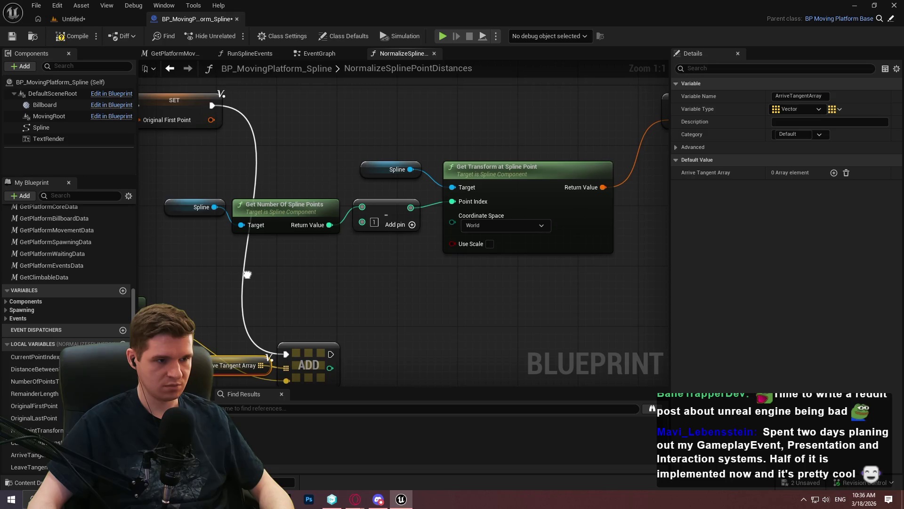
pyautogui.moveTo(247, 274); pyautogui.dragTo(244, 267)
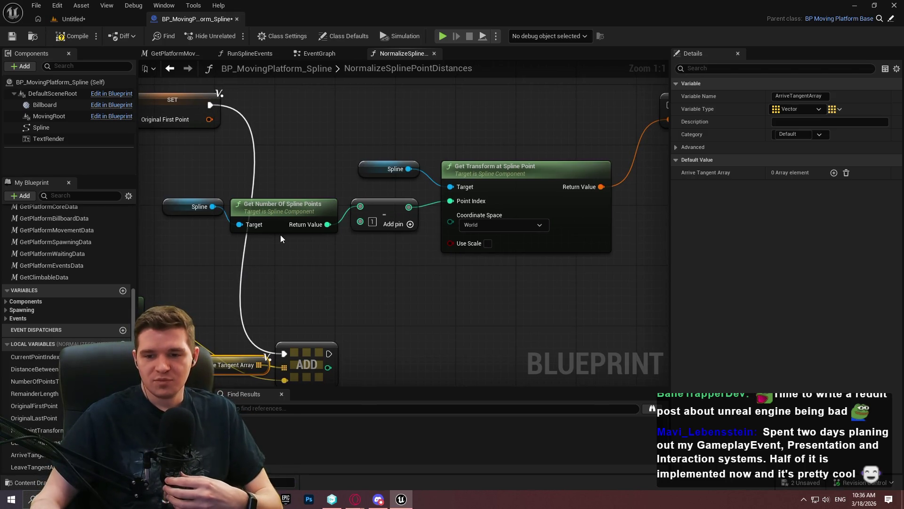
pyautogui.moveTo(280, 235)
pyautogui.mouseDown()
pyautogui.moveTo(496, 278)
pyautogui.moveTo(441, 300)
pyautogui.moveTo(494, 329)
pyautogui.mouseUp()
pyautogui.moveTo(520, 273); pyautogui.dragTo(247, 128)
pyautogui.moveTo(487, 198); pyautogui.dragTo(329, 168)
pyautogui.click(474, 222)
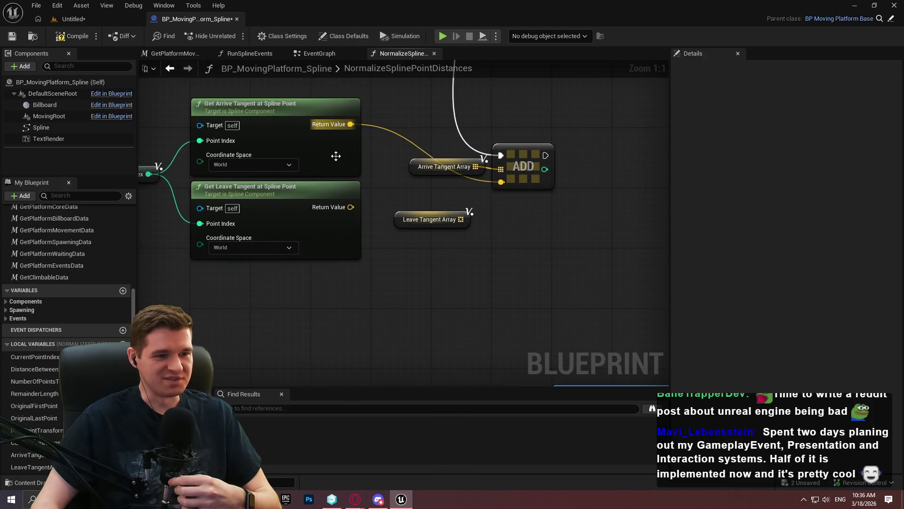
# Step: Duplicate the ADD node and chain the copy's execution after the first ADD
pyautogui.moveTo(428, 246); pyautogui.dragTo(212, 128)
pyautogui.moveTo(421, 148)
pyautogui.mouseDown()
pyautogui.moveTo(508, 260)
pyautogui.moveTo(397, 236)
pyautogui.mouseUp()
pyautogui.moveTo(546, 225)
pyautogui.mouseDown()
pyautogui.moveTo(652, 268)
pyautogui.moveTo(410, 250)
pyautogui.moveTo(577, 278)
pyautogui.mouseUp()
pyautogui.moveTo(467, 225)
pyautogui.mouseDown()
pyautogui.moveTo(420, 253)
pyautogui.moveTo(459, 274)
pyautogui.moveTo(411, 269)
pyautogui.moveTo(541, 126)
pyautogui.mouseUp()
pyautogui.click(516, 142)
pyautogui.hotkey('ctrl', 'c')
pyautogui.hotkey('ctrl', 'v')
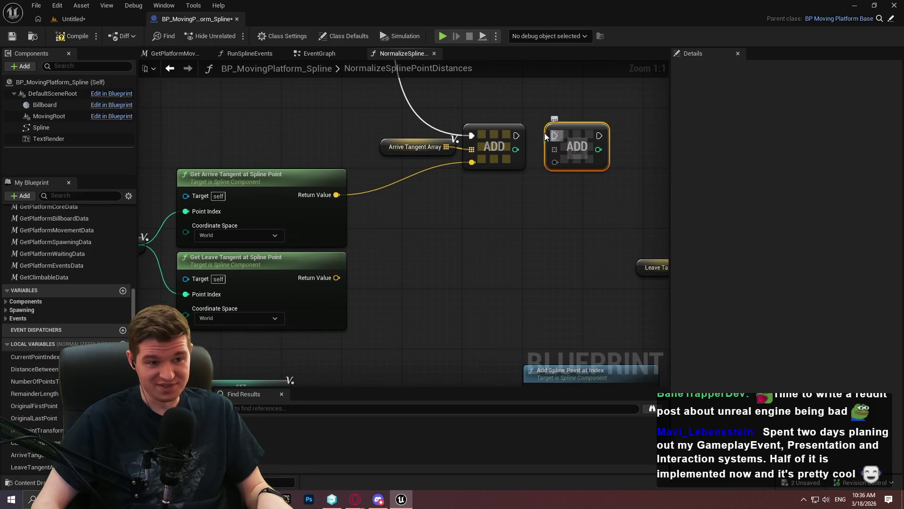
pyautogui.moveTo(516, 137); pyautogui.dragTo(555, 136)
pyautogui.moveTo(592, 191)
pyautogui.mouseDown()
pyautogui.moveTo(539, 244)
pyautogui.moveTo(402, 129)
pyautogui.moveTo(490, 121)
pyautogui.mouseUp()
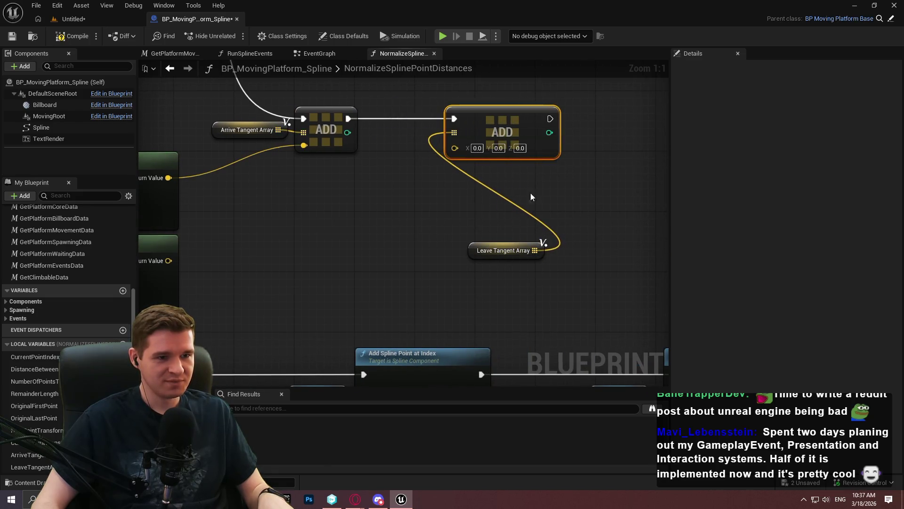
# Step: Position the Leave Tangent Array node beside the second ADD node
pyautogui.click(430, 152)
pyautogui.moveTo(472, 254); pyautogui.dragTo(368, 133)
pyautogui.moveTo(476, 165); pyautogui.dragTo(477, 167)
pyautogui.moveTo(414, 137); pyautogui.dragTo(437, 137)
# Step: Rearrange the Get Arrive Tangent and Get Leave Tangent nodes, removing a temporary reroute point
pyautogui.click(286, 136)
pyautogui.moveTo(307, 168)
pyautogui.mouseDown()
pyautogui.moveTo(410, 154)
pyautogui.moveTo(421, 171)
pyautogui.moveTo(556, 218)
pyautogui.mouseUp()
pyautogui.doubleClick(372, 149)
pyautogui.keyDown('shift'); pyautogui.click(356, 179); pyautogui.keyUp('shift')
pyautogui.moveTo(370, 182); pyautogui.dragTo(378, 166)
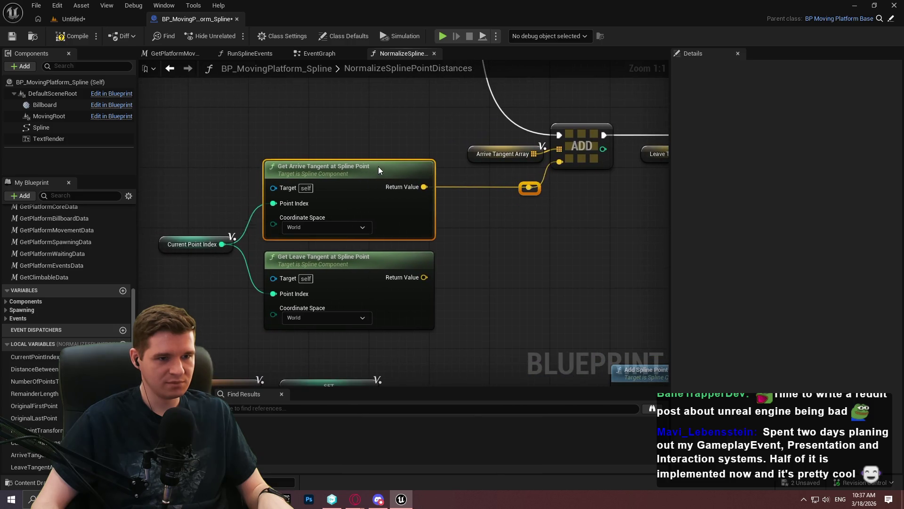
pyautogui.click(449, 184)
pyautogui.moveTo(407, 167); pyautogui.dragTo(440, 175)
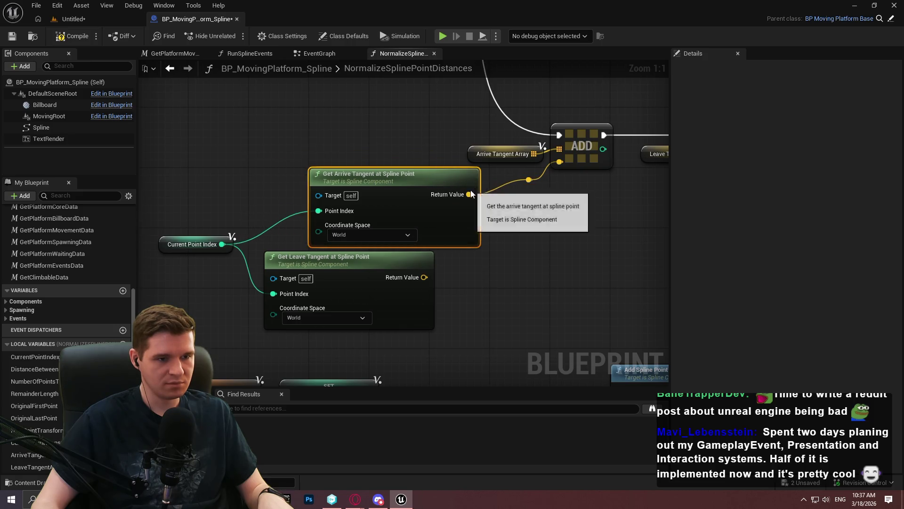
pyautogui.click(530, 180)
pyautogui.press('Delete')
pyautogui.moveTo(467, 191); pyautogui.dragTo(527, 192)
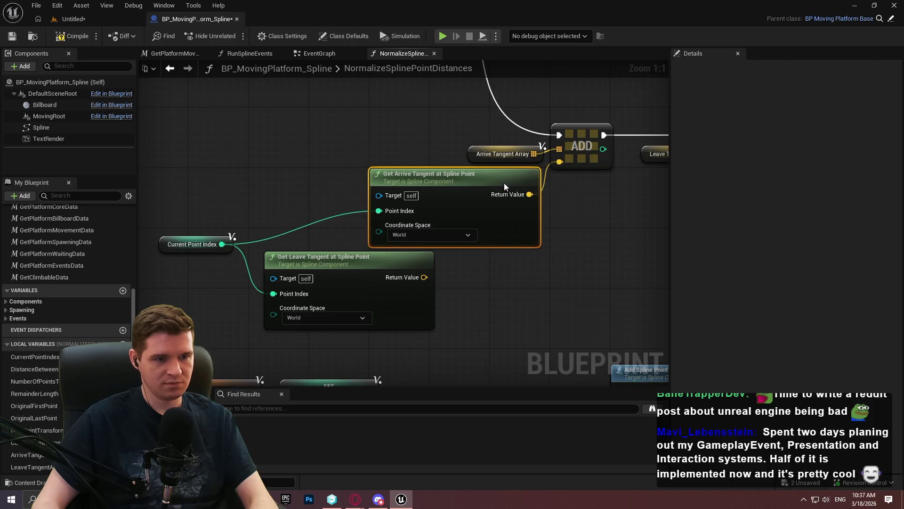
pyautogui.moveTo(334, 229)
pyautogui.mouseDown()
pyautogui.moveTo(460, 258)
pyautogui.moveTo(649, 203)
pyautogui.moveTo(418, 164)
pyautogui.mouseUp()
# Step: Delete the Current Point Index getter and wire the leave tangent result into the second ADD
pyautogui.click(286, 217)
pyautogui.press('Delete')
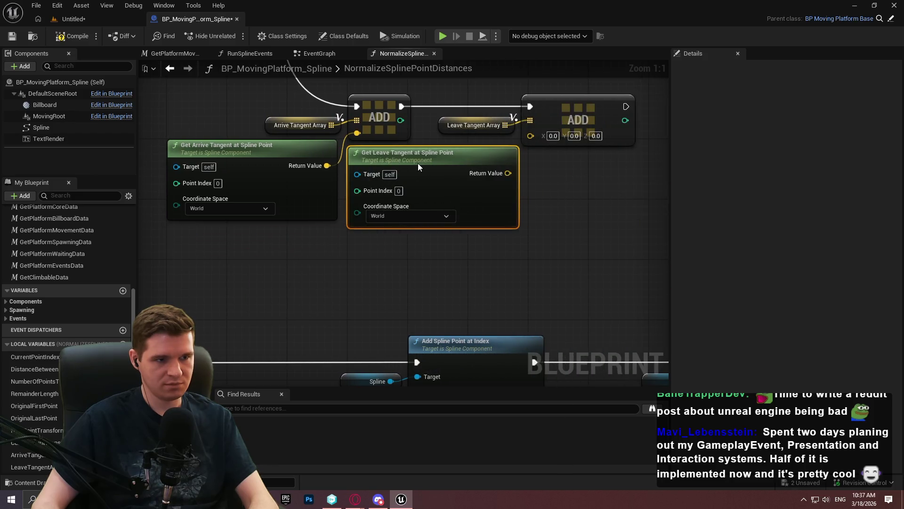
pyautogui.moveTo(507, 173); pyautogui.dragTo(530, 136)
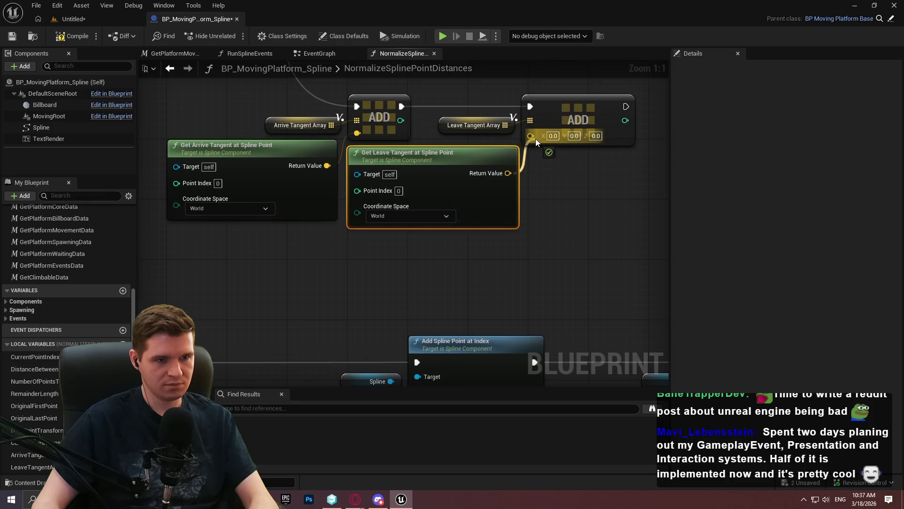
# Step: Tidy the leave and arrive tangent node groups so both arrays and ADDs sit neatly
pyautogui.moveTo(495, 267); pyautogui.dragTo(405, 186)
pyautogui.moveTo(485, 176); pyautogui.dragTo(556, 176)
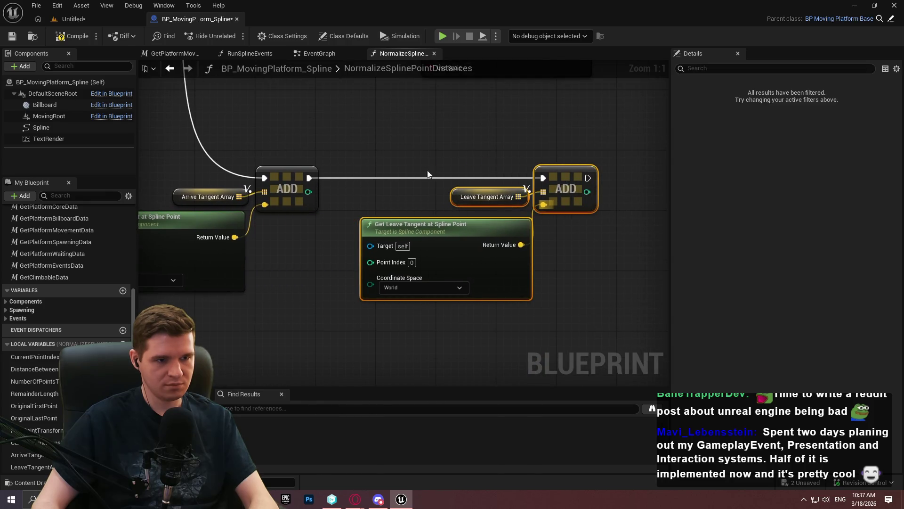
pyautogui.click(516, 182)
pyautogui.moveTo(402, 206)
pyautogui.mouseDown()
pyautogui.moveTo(402, 214)
pyautogui.moveTo(236, 214)
pyautogui.mouseUp()
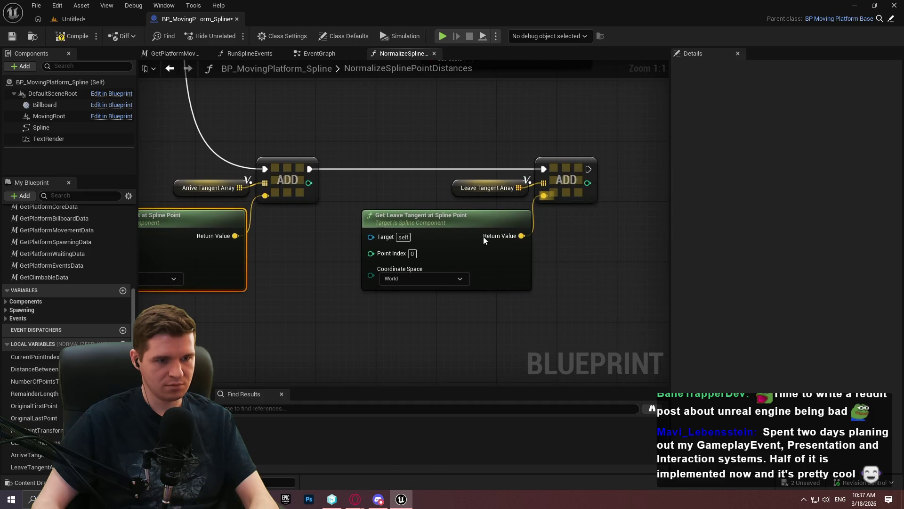
pyautogui.moveTo(483, 240); pyautogui.dragTo(473, 235)
pyautogui.moveTo(515, 189); pyautogui.dragTo(522, 200)
pyautogui.click(558, 250)
pyautogui.click(226, 188)
pyautogui.moveTo(237, 227); pyautogui.dragTo(358, 219)
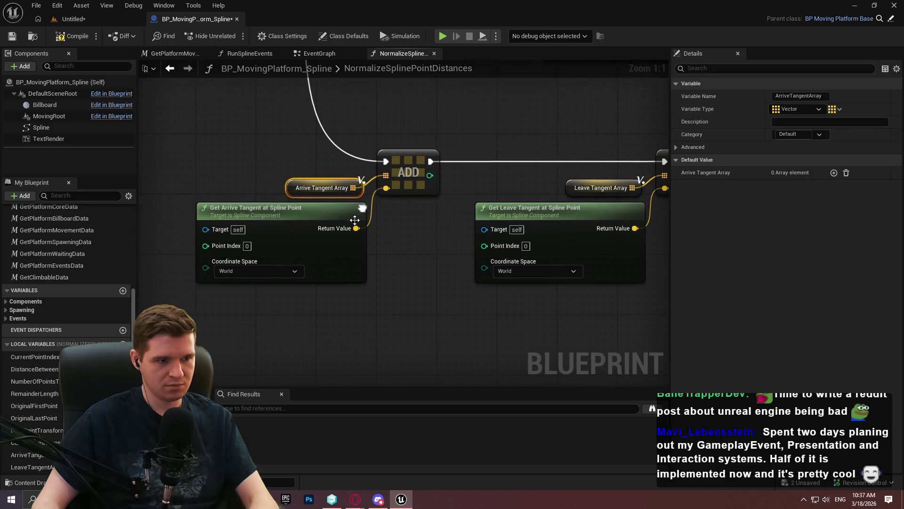
pyautogui.click(430, 275)
pyautogui.scroll(-4, 523, 278)
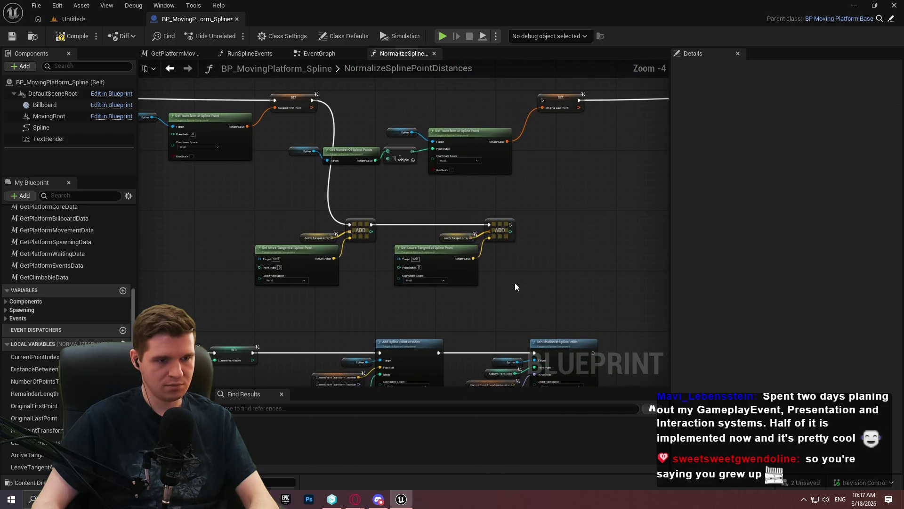
# Step: Move the tangent-saving node group up and right to open space in the graph
pyautogui.moveTo(546, 307); pyautogui.dragTo(261, 225)
pyautogui.scroll(-4, 376, 212)
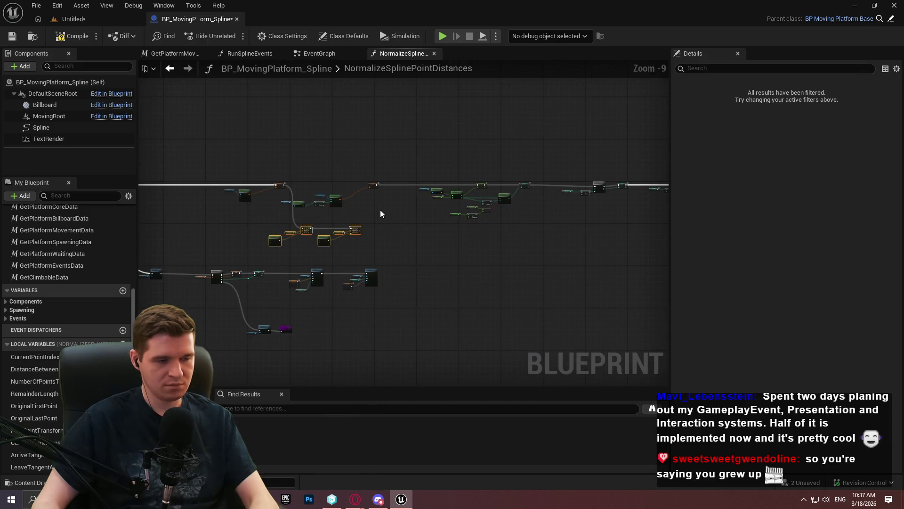
pyautogui.scroll(-2, 389, 212)
pyautogui.moveTo(391, 220)
pyautogui.mouseDown()
pyautogui.moveTo(210, 200)
pyautogui.moveTo(541, 212)
pyautogui.mouseUp()
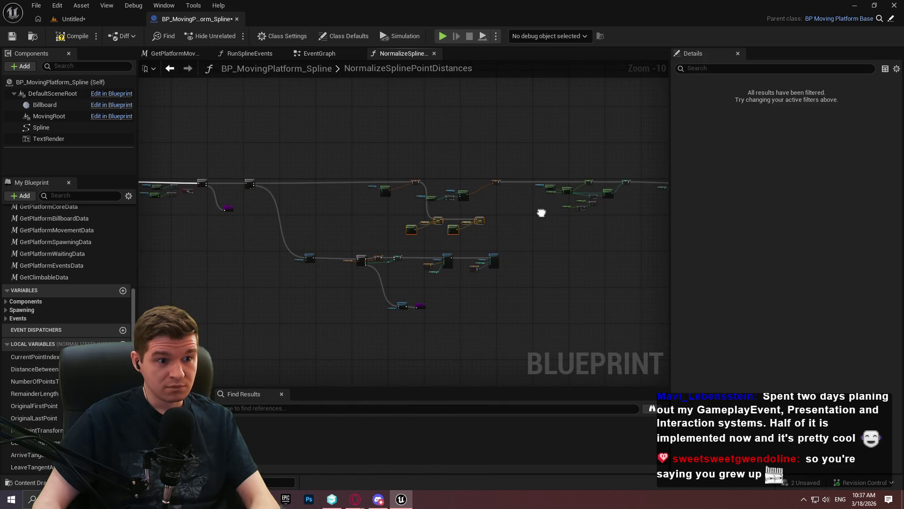
pyautogui.scroll(7, 468, 164)
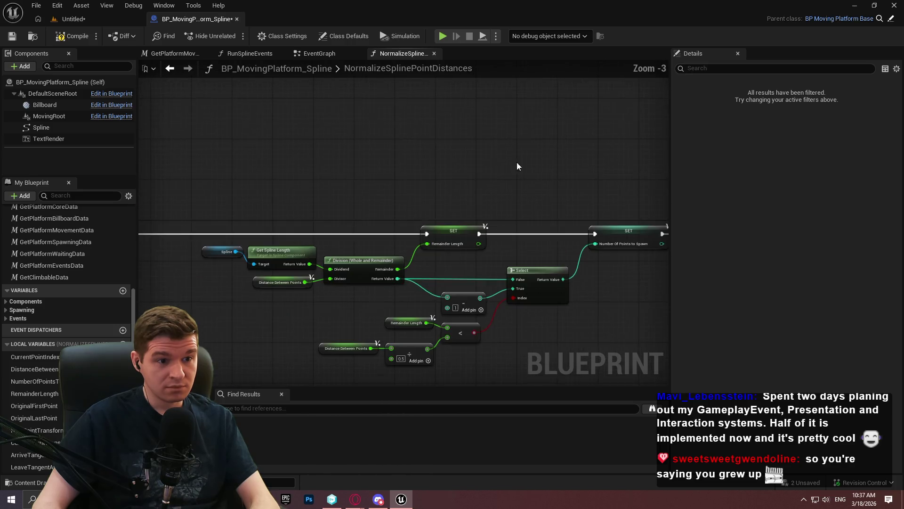
pyautogui.scroll(-1, 427, 232)
pyautogui.moveTo(318, 180)
pyautogui.mouseDown()
pyautogui.moveTo(448, 168)
pyautogui.moveTo(527, 217)
pyautogui.moveTo(427, 210)
pyautogui.mouseUp()
pyautogui.moveTo(542, 260)
pyautogui.mouseDown()
pyautogui.moveTo(250, 166)
pyautogui.moveTo(259, 183)
pyautogui.mouseUp()
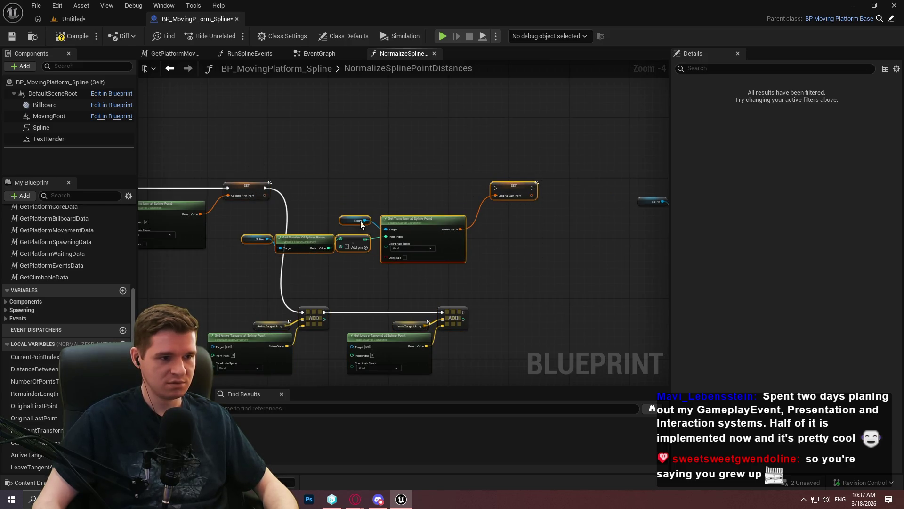
pyautogui.moveTo(424, 224)
pyautogui.mouseDown()
pyautogui.moveTo(612, 221)
pyautogui.moveTo(423, 332)
pyautogui.moveTo(418, 212)
pyautogui.moveTo(451, 156)
pyautogui.mouseUp()
pyautogui.scroll(-3, 423, 331)
pyautogui.scroll(3, 458, 199)
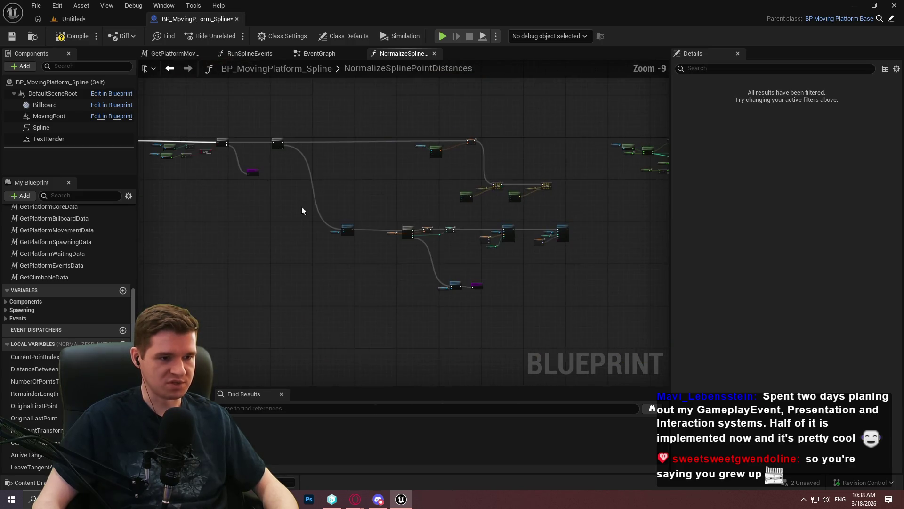
# Step: Add a third Sequence output toward Clear Spline Points and place the tangent nodes beside SET
pyautogui.click(321, 144)
pyautogui.moveTo(320, 144)
pyautogui.mouseDown()
pyautogui.moveTo(503, 352)
pyautogui.moveTo(501, 375)
pyautogui.moveTo(508, 361)
pyautogui.moveTo(310, 120)
pyautogui.mouseUp()
pyautogui.press('Escape')
pyautogui.scroll(-4, 524, 188)
pyautogui.moveTo(524, 188)
pyautogui.mouseDown()
pyautogui.moveTo(414, 213)
pyautogui.moveTo(286, 225)
pyautogui.mouseUp()
pyautogui.moveTo(202, 98); pyautogui.dragTo(618, 299)
pyautogui.scroll(4, 555, 282)
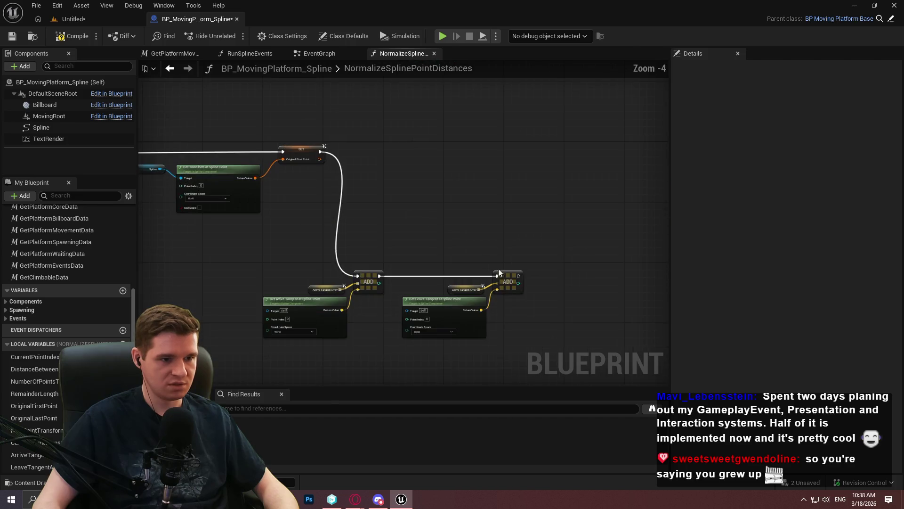
pyautogui.click(347, 287)
pyautogui.moveTo(364, 276)
pyautogui.mouseDown()
pyautogui.moveTo(430, 155)
pyautogui.moveTo(417, 151)
pyautogui.mouseUp()
# Step: Shift the tangent and leave-tangent nodes right to make room on the main line
pyautogui.scroll(2, 468, 125)
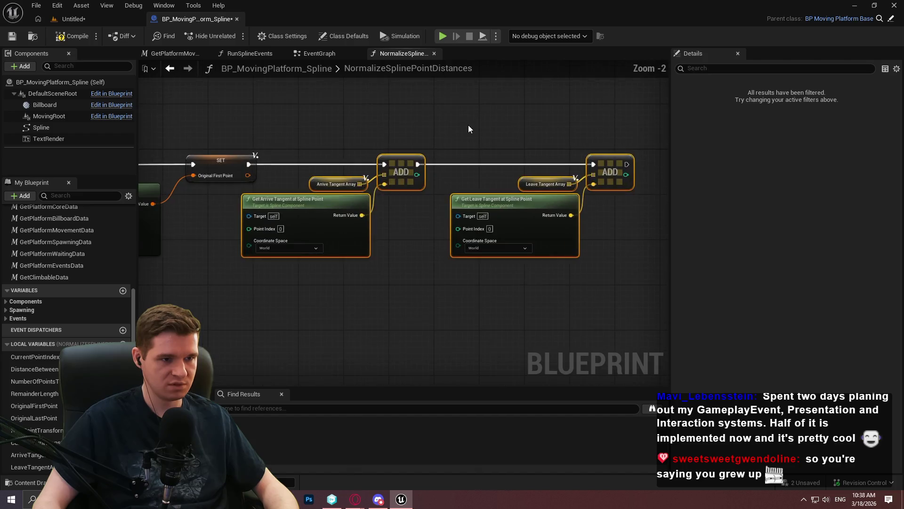
pyautogui.click(468, 126)
pyautogui.scroll(-2, 439, 134)
pyautogui.moveTo(436, 143); pyautogui.dragTo(370, 170)
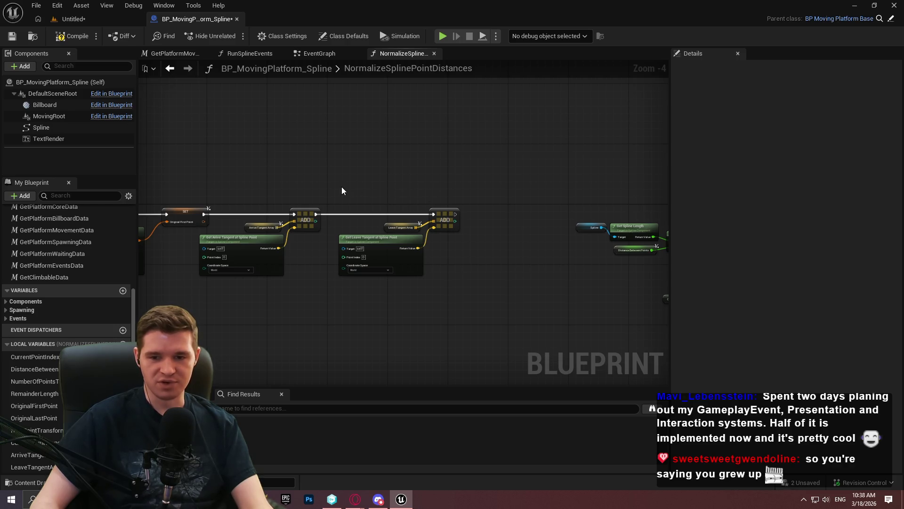
pyautogui.scroll(3, 649, 273)
pyautogui.moveTo(367, 197); pyautogui.dragTo(427, 197)
pyautogui.scroll(-3, 468, 190)
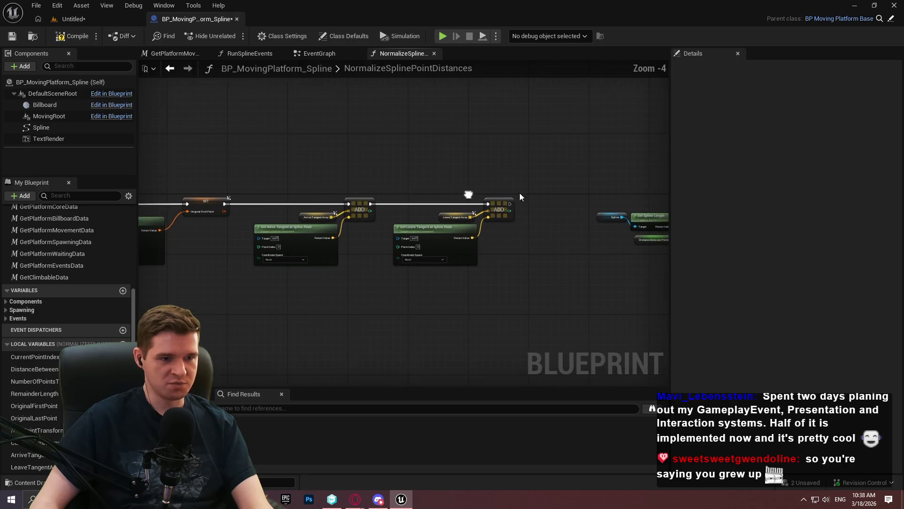
pyautogui.scroll(4, 518, 231)
pyautogui.moveTo(544, 273)
pyautogui.mouseDown()
pyautogui.moveTo(455, 229)
pyautogui.moveTo(431, 191)
pyautogui.mouseUp()
pyautogui.moveTo(488, 172); pyautogui.dragTo(498, 176)
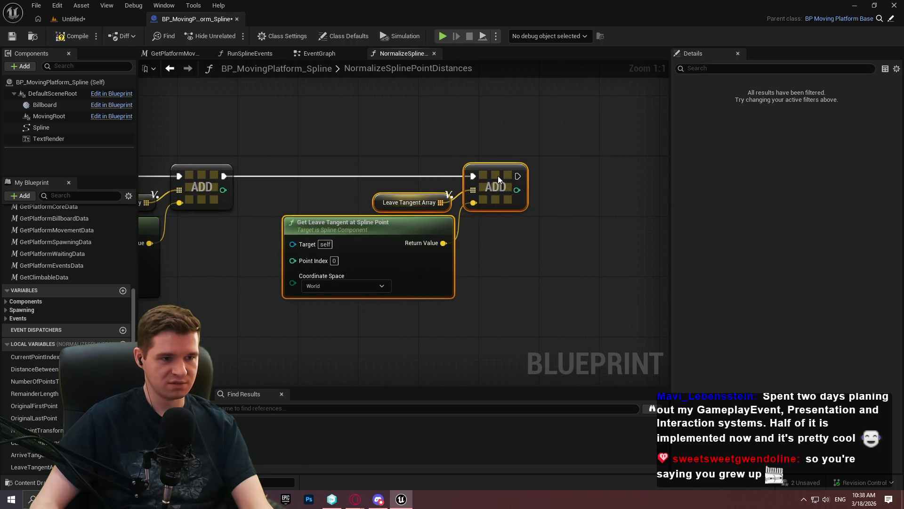
pyautogui.click(348, 148)
# Step: Rearrange the node chains, moving the upper cluster right and the lower chain left
pyautogui.scroll(-9, 589, 205)
pyautogui.scroll(-1, 555, 204)
pyautogui.moveTo(555, 205); pyautogui.dragTo(412, 163)
pyautogui.moveTo(646, 313)
pyautogui.mouseDown()
pyautogui.moveTo(233, 150)
pyautogui.moveTo(245, 152)
pyautogui.mouseUp()
pyautogui.scroll(4, 308, 183)
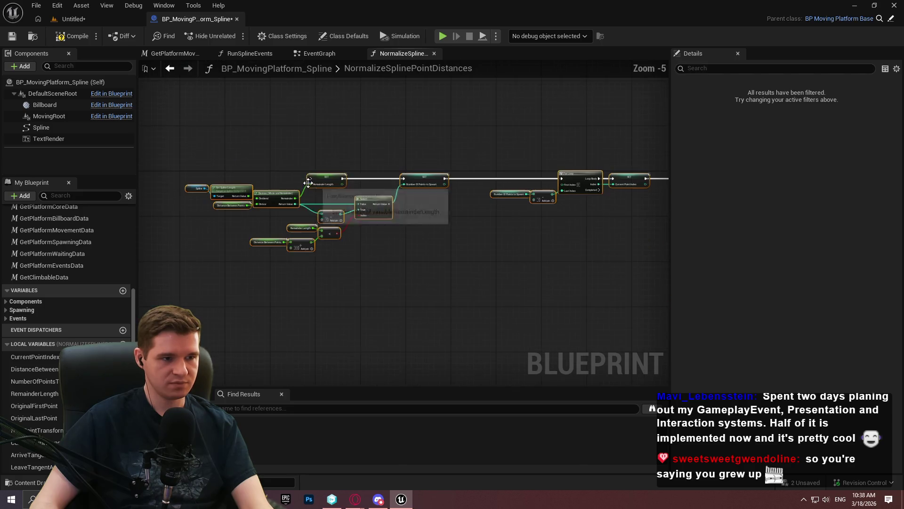
pyautogui.scroll(-3, 319, 182)
pyautogui.moveTo(322, 184); pyautogui.dragTo(562, 201)
pyautogui.moveTo(559, 256)
pyautogui.mouseDown()
pyautogui.moveTo(154, 156)
pyautogui.moveTo(344, 189)
pyautogui.moveTo(444, 379)
pyautogui.moveTo(430, 298)
pyautogui.moveTo(460, 312)
pyautogui.moveTo(163, 254)
pyautogui.mouseUp()
pyautogui.moveTo(613, 258)
pyautogui.mouseDown()
pyautogui.moveTo(221, 130)
pyautogui.moveTo(195, 139)
pyautogui.mouseUp()
pyautogui.scroll(2, 512, 177)
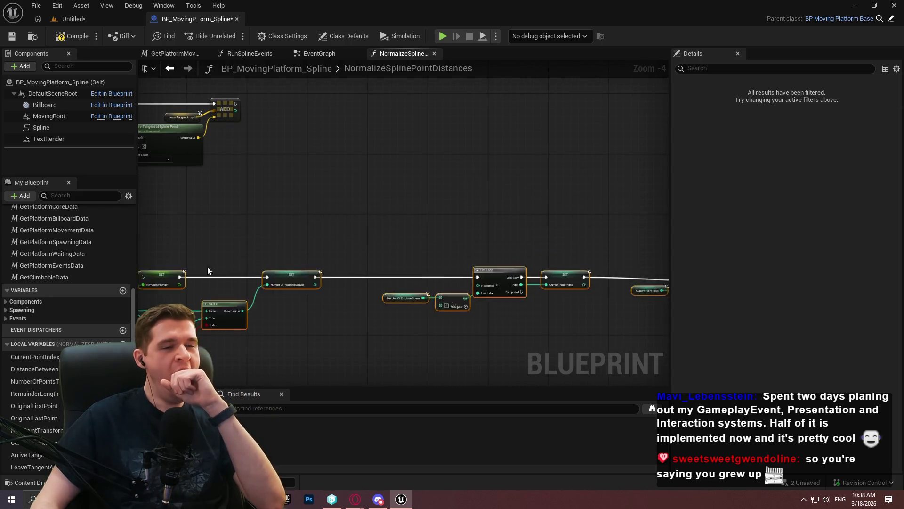
pyautogui.scroll(2, 499, 280)
pyautogui.moveTo(500, 280)
pyautogui.mouseDown()
pyautogui.moveTo(252, 282)
pyautogui.moveTo(308, 289)
pyautogui.moveTo(349, 277)
pyautogui.moveTo(393, 175)
pyautogui.moveTo(225, 112)
pyautogui.mouseUp()
# Step: Connect the node chain to the Sequence node's Then 1 output
pyautogui.moveTo(418, 176); pyautogui.dragTo(570, 216)
pyautogui.scroll(-1, 529, 215)
pyautogui.scroll(1, 530, 215)
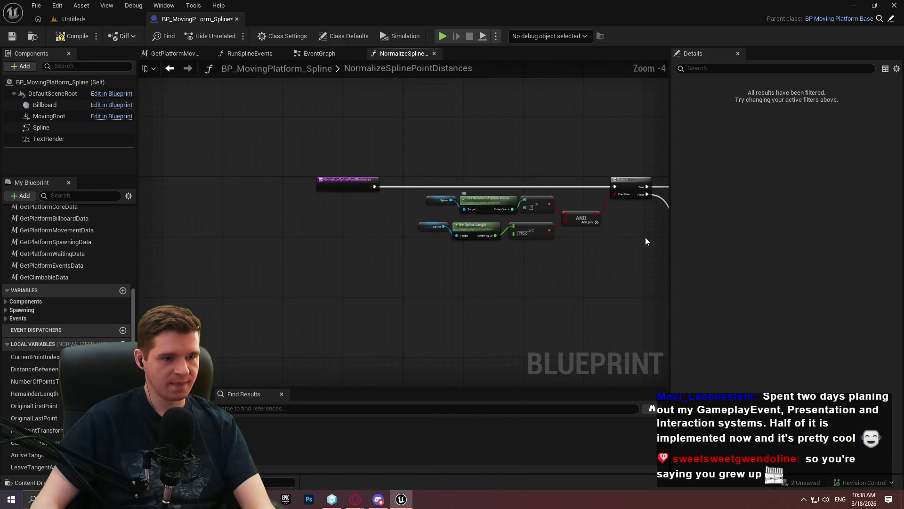
pyautogui.scroll(-1, 504, 208)
pyautogui.scroll(-1, 373, 226)
pyautogui.moveTo(373, 226)
pyautogui.mouseDown()
pyautogui.moveTo(583, 220)
pyautogui.moveTo(402, 157)
pyautogui.mouseUp()
pyautogui.scroll(2, 504, 205)
# Step: Wire the ADD node's execution output into the Original Last Point SET node
pyautogui.moveTo(484, 200)
pyautogui.mouseDown()
pyautogui.moveTo(381, 382)
pyautogui.moveTo(336, 289)
pyautogui.moveTo(279, 301)
pyautogui.mouseUp()
pyautogui.moveTo(388, 253)
pyautogui.mouseDown()
pyautogui.moveTo(557, 263)
pyautogui.moveTo(667, 251)
pyautogui.moveTo(330, 113)
pyautogui.mouseUp()
pyautogui.moveTo(499, 151)
pyautogui.mouseDown()
pyautogui.moveTo(622, 470)
pyautogui.moveTo(538, 84)
pyautogui.moveTo(539, 260)
pyautogui.moveTo(567, 217)
pyautogui.mouseUp()
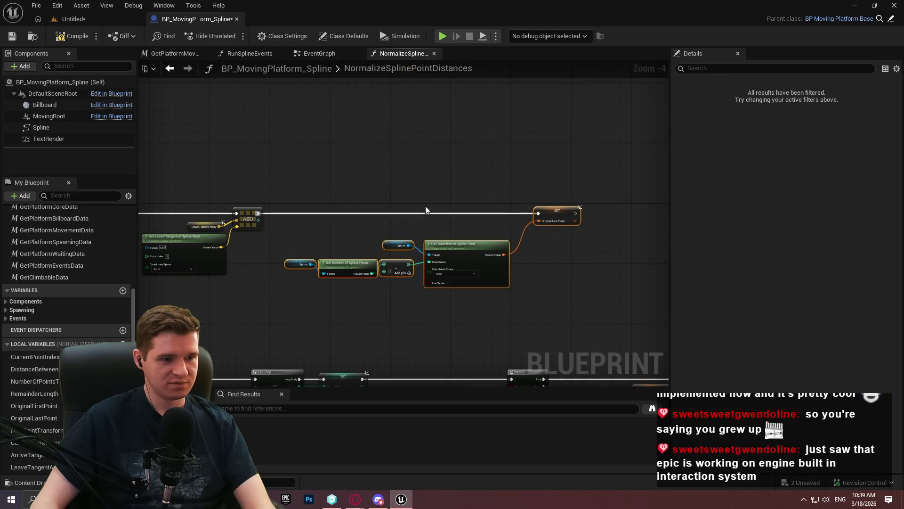
pyautogui.scroll(2, 426, 206)
pyautogui.click(643, 329)
pyautogui.moveTo(644, 328); pyautogui.dragTo(643, 282)
pyautogui.moveTo(581, 319); pyautogui.dragTo(179, 199)
pyautogui.moveTo(296, 232)
pyautogui.mouseDown()
pyautogui.moveTo(768, 217)
pyautogui.moveTo(384, 248)
pyautogui.moveTo(404, 181)
pyautogui.moveTo(570, 245)
pyautogui.moveTo(580, 234)
pyautogui.moveTo(438, 221)
pyautogui.moveTo(459, 206)
pyautogui.moveTo(454, 212)
pyautogui.mouseUp()
pyautogui.click(628, 283)
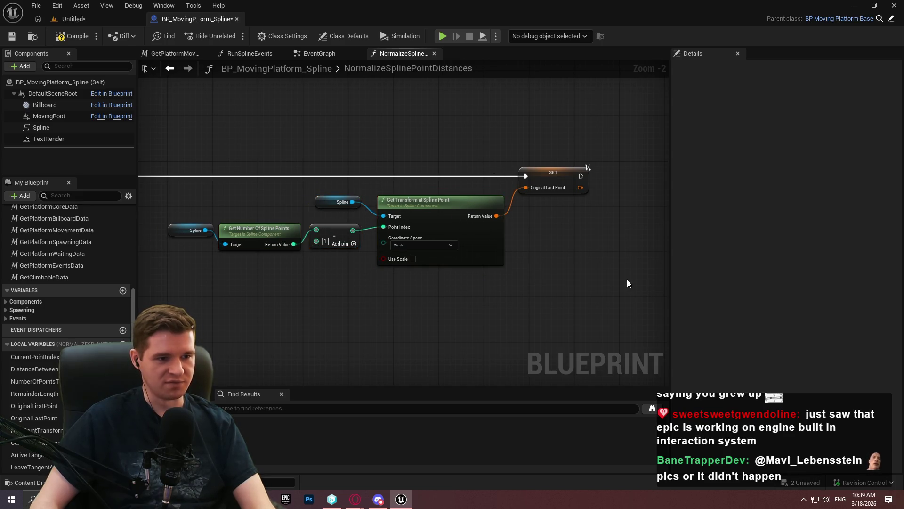
# Step: Move the tangent getters and ADD nodes right of SET and wire SET's execution into the first ADD
pyautogui.scroll(-2, 422, 274)
pyautogui.moveTo(601, 262)
pyautogui.mouseDown()
pyautogui.moveTo(610, 269)
pyautogui.moveTo(507, 266)
pyautogui.mouseUp()
pyautogui.moveTo(247, 185); pyautogui.dragTo(267, 165)
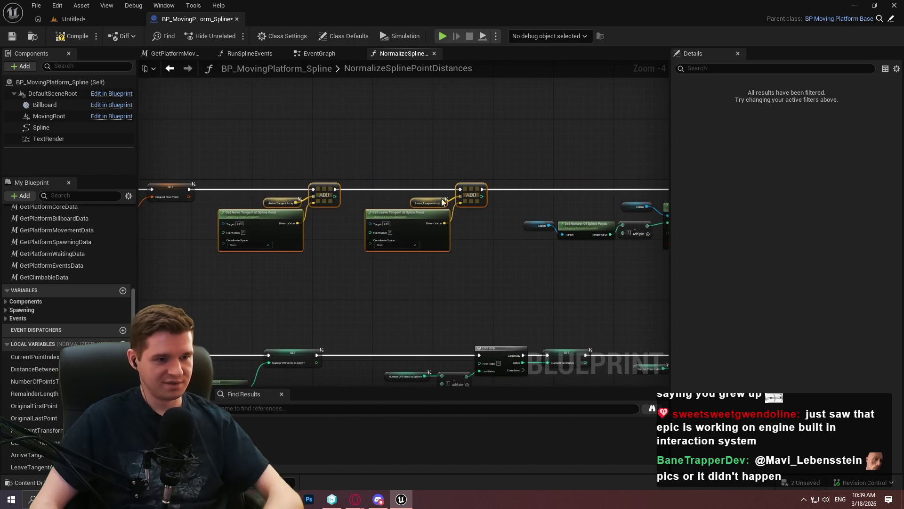
pyautogui.moveTo(441, 195); pyautogui.dragTo(254, 197)
pyautogui.press('Home')
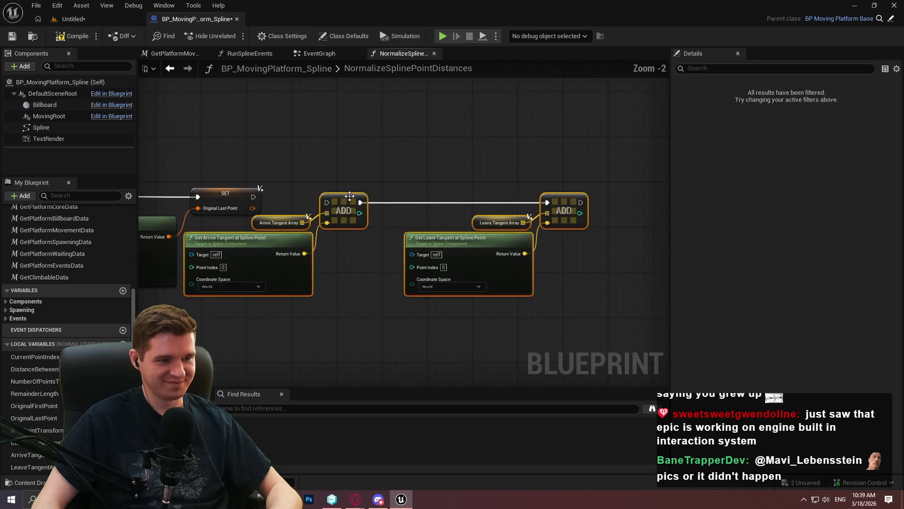
pyautogui.moveTo(340, 199)
pyautogui.mouseDown()
pyautogui.moveTo(408, 193)
pyautogui.moveTo(254, 197)
pyautogui.mouseUp()
pyautogui.moveTo(415, 208); pyautogui.dragTo(482, 205)
pyautogui.click(446, 183)
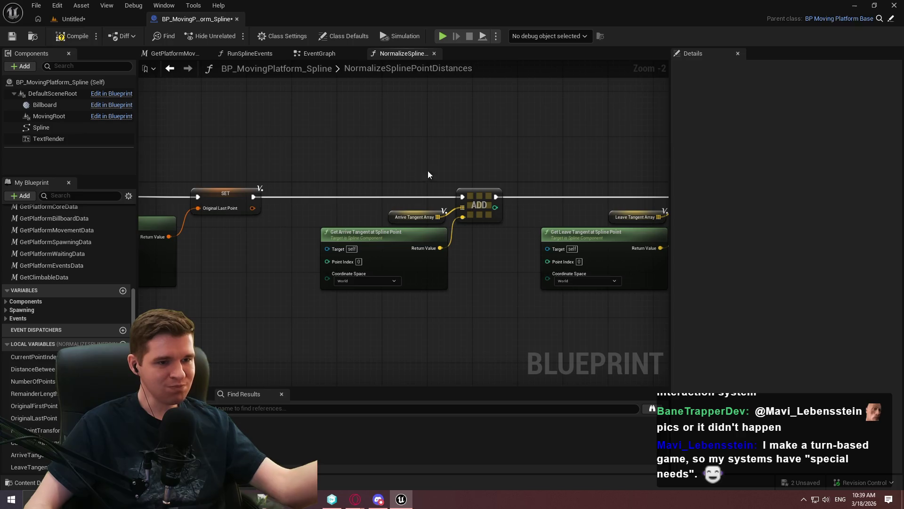
pyautogui.moveTo(501, 159); pyautogui.dragTo(333, 147)
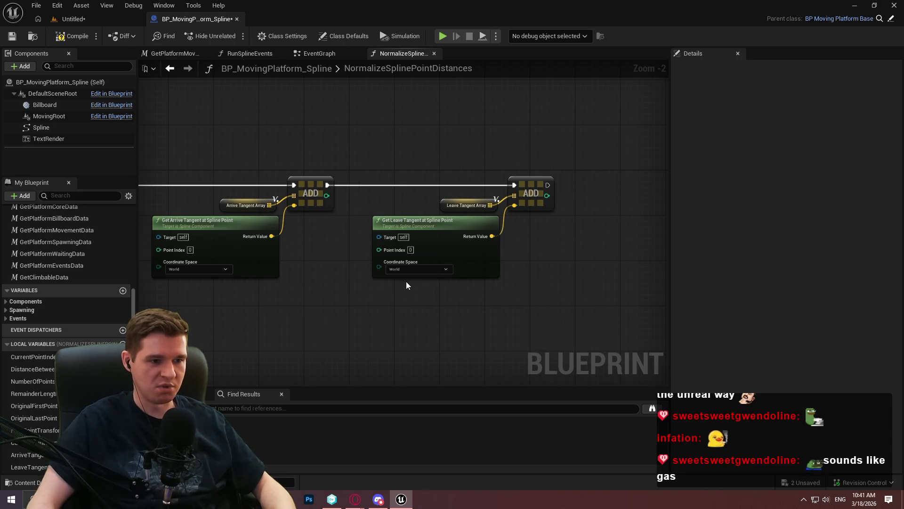
# Step: Paste the point-count-minus-one nodes and link the result to Get Arrive Tangent's Point Index
pyautogui.moveTo(434, 292)
pyautogui.mouseDown()
pyautogui.moveTo(448, 230)
pyautogui.moveTo(138, 270)
pyautogui.mouseUp()
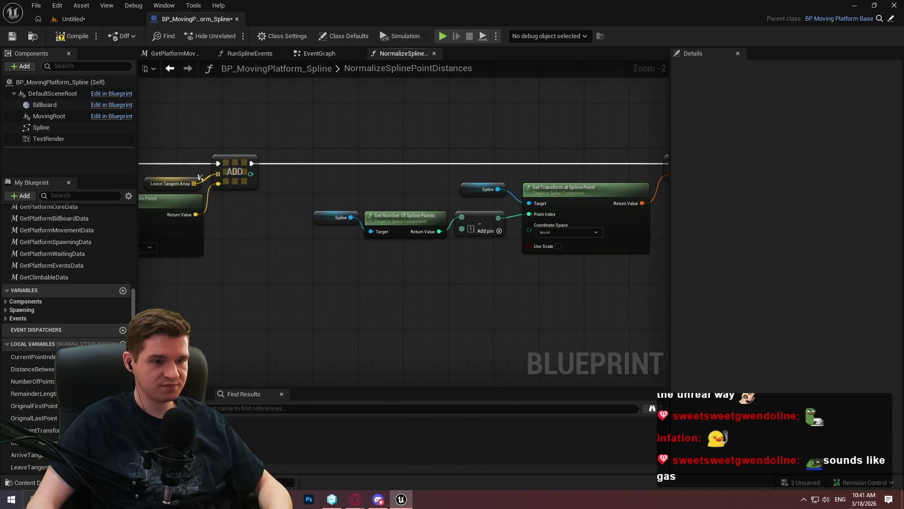
pyautogui.moveTo(515, 270)
pyautogui.mouseDown()
pyautogui.moveTo(447, 265)
pyautogui.moveTo(293, 211)
pyautogui.mouseUp()
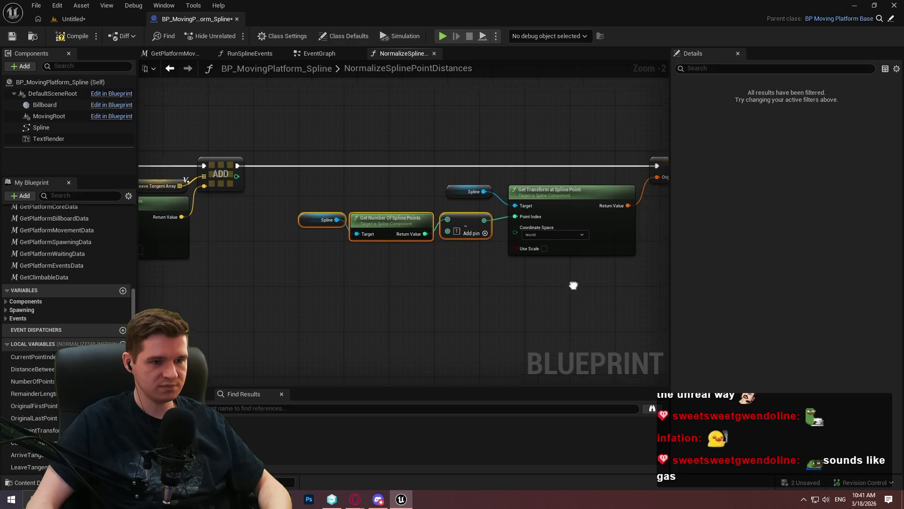
pyautogui.hotkey('ctrl', 'v')
pyautogui.moveTo(438, 307); pyautogui.dragTo(422, 254)
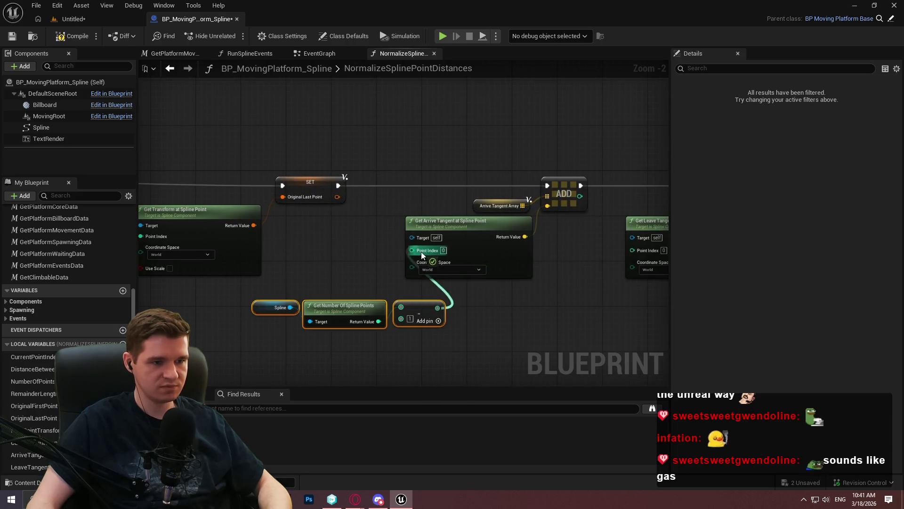
pyautogui.moveTo(457, 307)
pyautogui.mouseDown()
pyautogui.moveTo(433, 302)
pyautogui.moveTo(274, 175)
pyautogui.moveTo(568, 285)
pyautogui.mouseUp()
pyautogui.moveTo(255, 220); pyautogui.dragTo(424, 221)
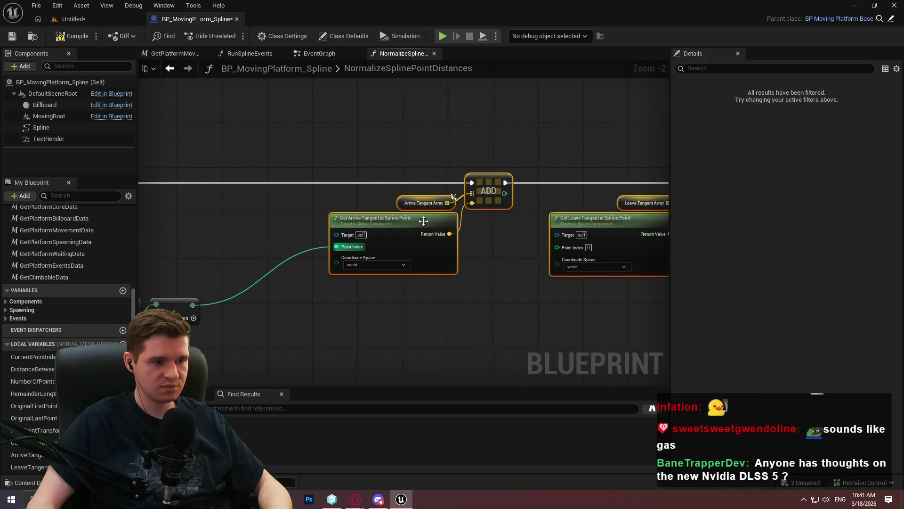
pyautogui.moveTo(467, 335); pyautogui.dragTo(145, 272)
pyautogui.moveTo(428, 306)
pyautogui.mouseDown()
pyautogui.moveTo(533, 239)
pyautogui.moveTo(746, 243)
pyautogui.moveTo(529, 250)
pyautogui.mouseUp()
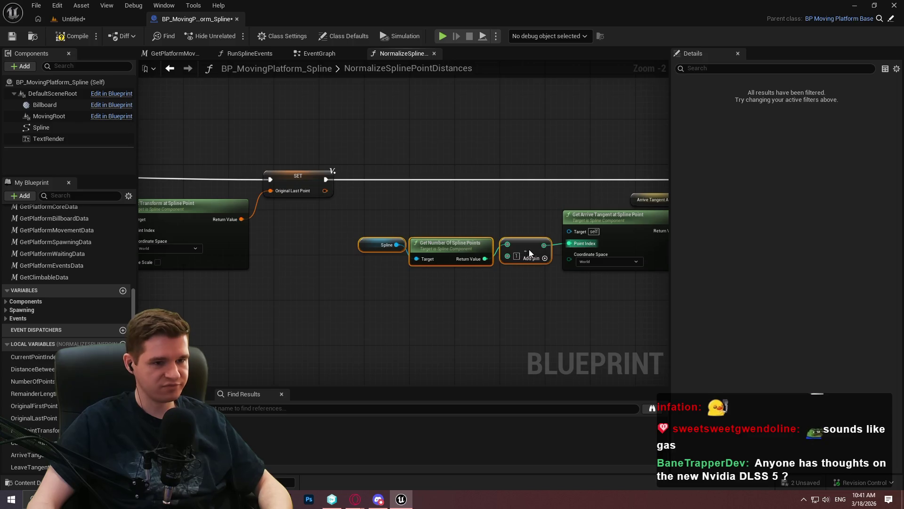
# Step: Paste another point-count-minus-one copy and link it to Get Leave Tangent's Point Index
pyautogui.scroll(-2, 357, 271)
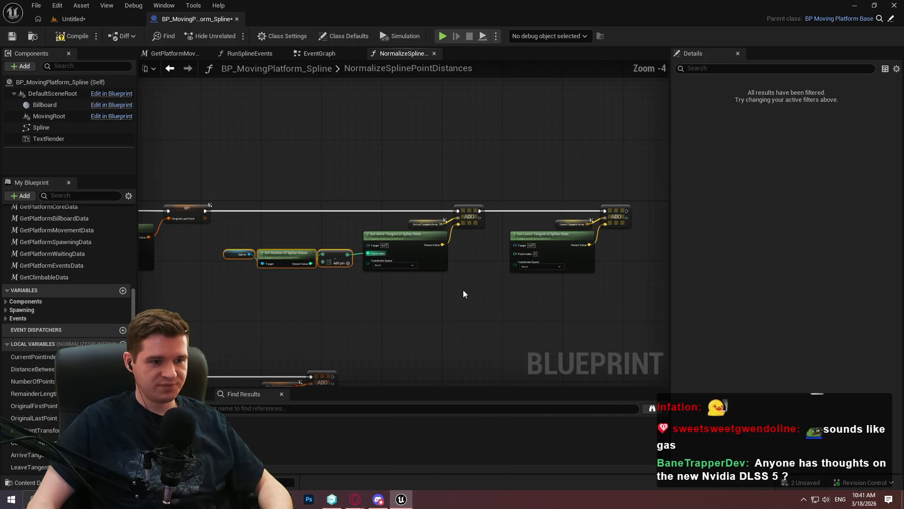
pyautogui.scroll(2, 447, 284)
pyautogui.scroll(1, 405, 302)
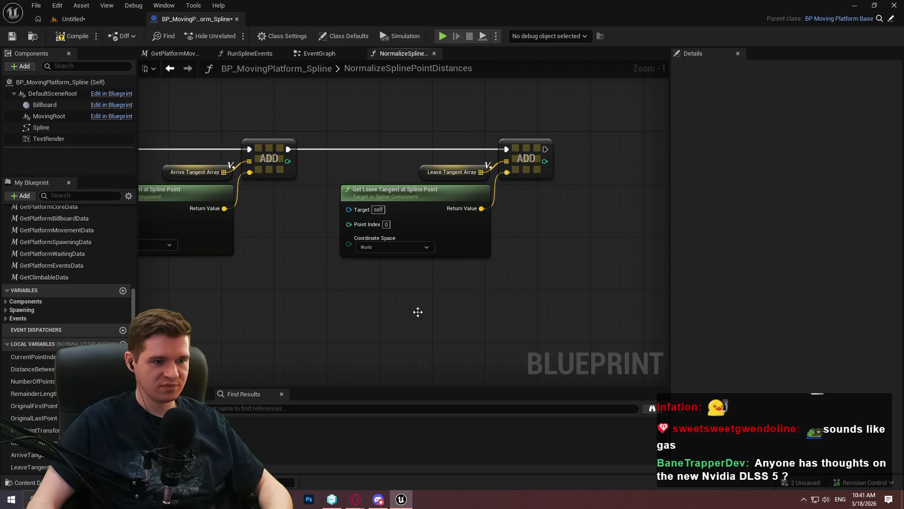
pyautogui.hotkey('ctrl', 'v')
pyautogui.moveTo(451, 318); pyautogui.dragTo(358, 225)
pyautogui.moveTo(584, 254); pyautogui.dragTo(488, 209)
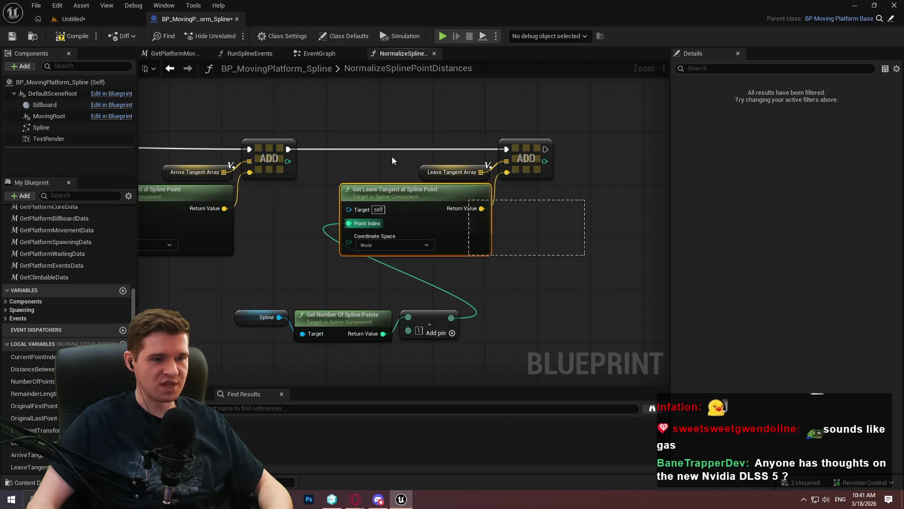
pyautogui.moveTo(383, 200); pyautogui.dragTo(567, 200)
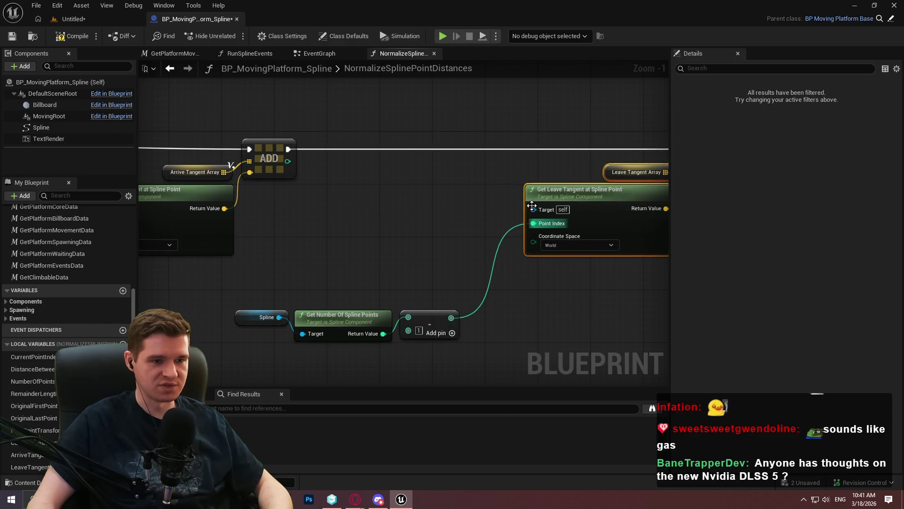
pyautogui.moveTo(267, 299); pyautogui.dragTo(467, 346)
pyautogui.moveTo(438, 317); pyautogui.dragTo(493, 227)
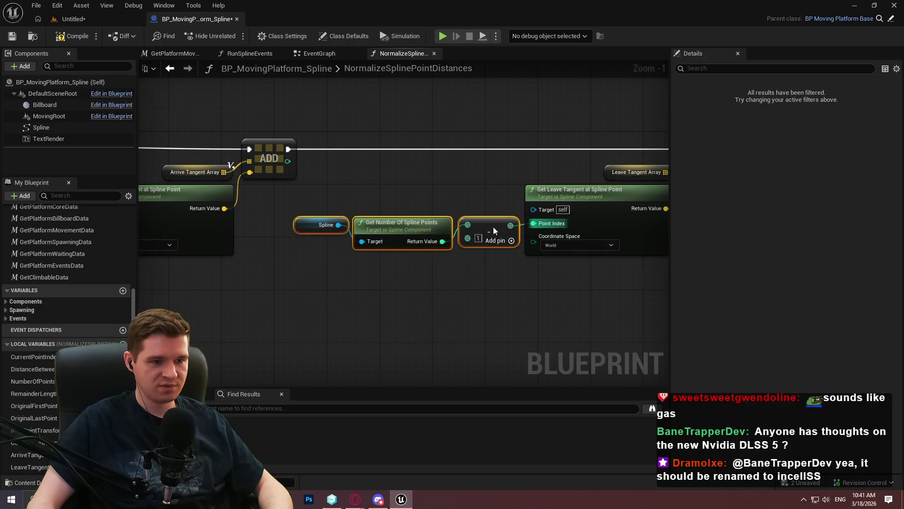
# Step: Compile and save the NormalizeSplinePointDistances blueprint
pyautogui.moveTo(353, 283)
pyautogui.mouseDown()
pyautogui.moveTo(669, 289)
pyautogui.moveTo(429, 292)
pyautogui.mouseUp()
pyautogui.moveTo(332, 295)
pyautogui.mouseDown()
pyautogui.moveTo(525, 278)
pyautogui.moveTo(354, 210)
pyautogui.mouseUp()
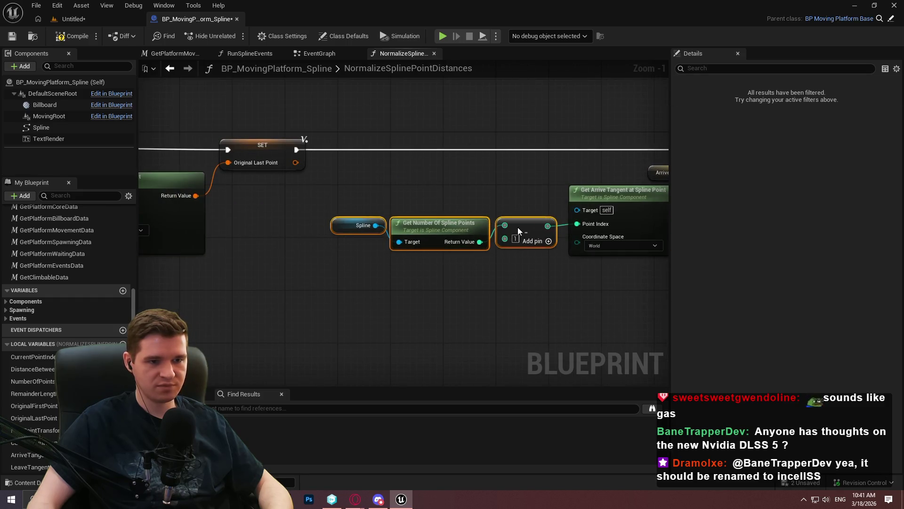
pyautogui.click(506, 290)
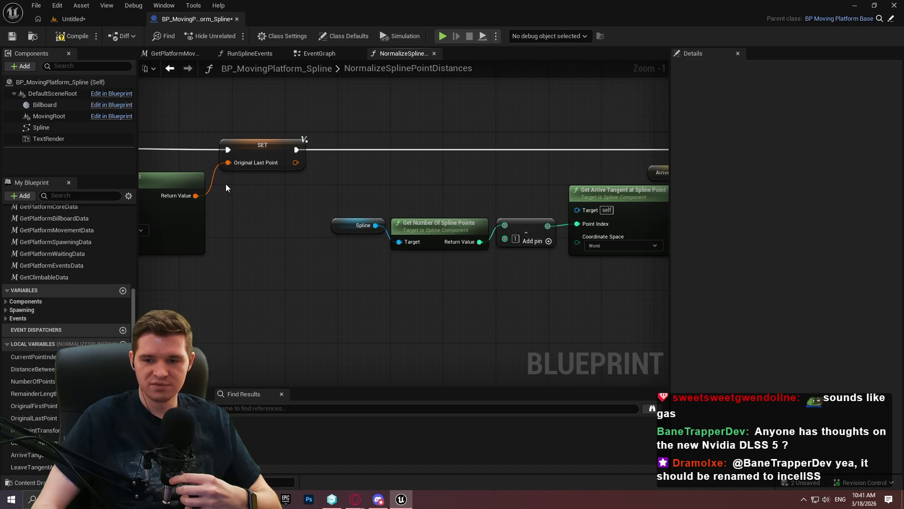
pyautogui.moveTo(544, 282); pyautogui.dragTo(212, 276)
pyautogui.click(22, 36)
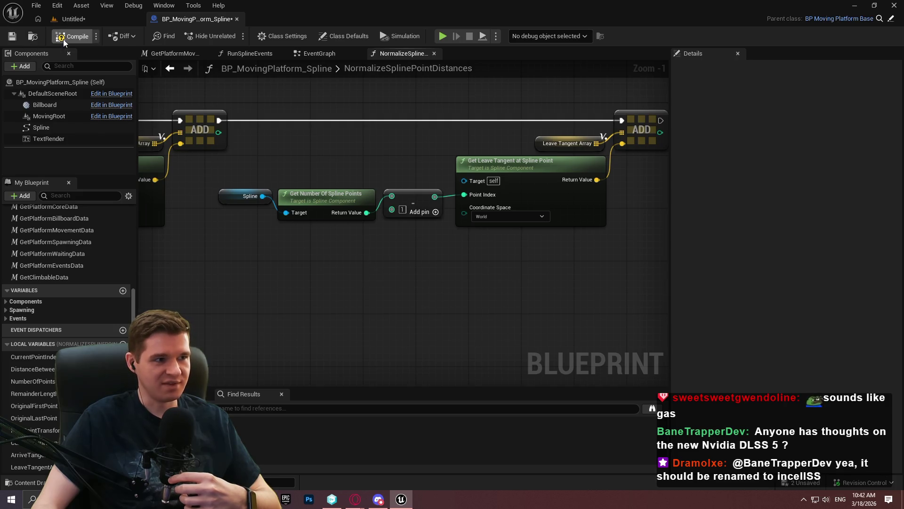
# Step: Wire duplicated Spline getters into the Target pins of Get Arrive Tangent and Get Leave Tangent
pyautogui.moveTo(332, 244)
pyautogui.mouseDown()
pyautogui.moveTo(578, 300)
pyautogui.moveTo(780, 305)
pyautogui.moveTo(807, 330)
pyautogui.mouseUp()
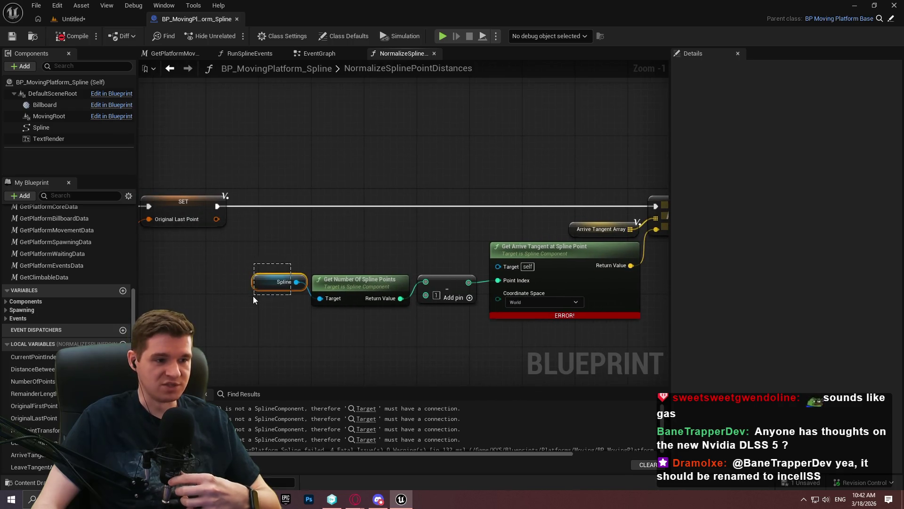
pyautogui.click(258, 283)
pyautogui.hotkey('ctrl', 'c')
pyautogui.hotkey('ctrl', 'v')
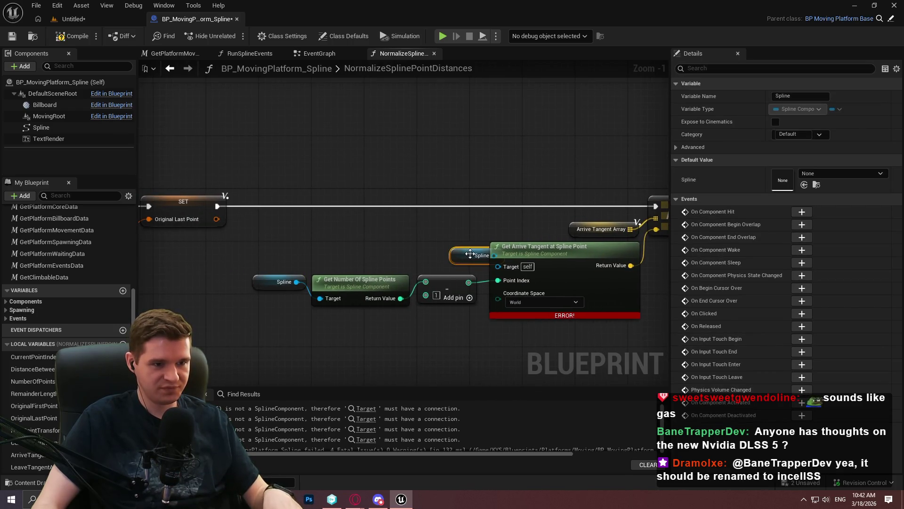
pyautogui.moveTo(470, 255)
pyautogui.mouseDown()
pyautogui.moveTo(497, 267)
pyautogui.moveTo(175, 239)
pyautogui.mouseUp()
pyautogui.hotkey('ctrl', 'v')
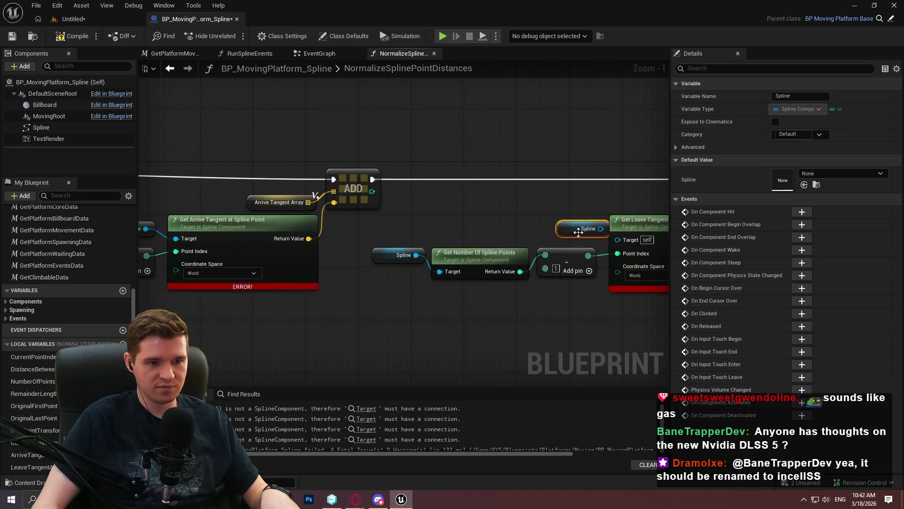
pyautogui.moveTo(577, 230); pyautogui.dragTo(564, 229)
pyautogui.moveTo(619, 244)
pyautogui.mouseDown()
pyautogui.moveTo(353, 291)
pyautogui.moveTo(400, 303)
pyautogui.mouseUp()
pyautogui.moveTo(243, 244); pyautogui.dragTo(533, 272)
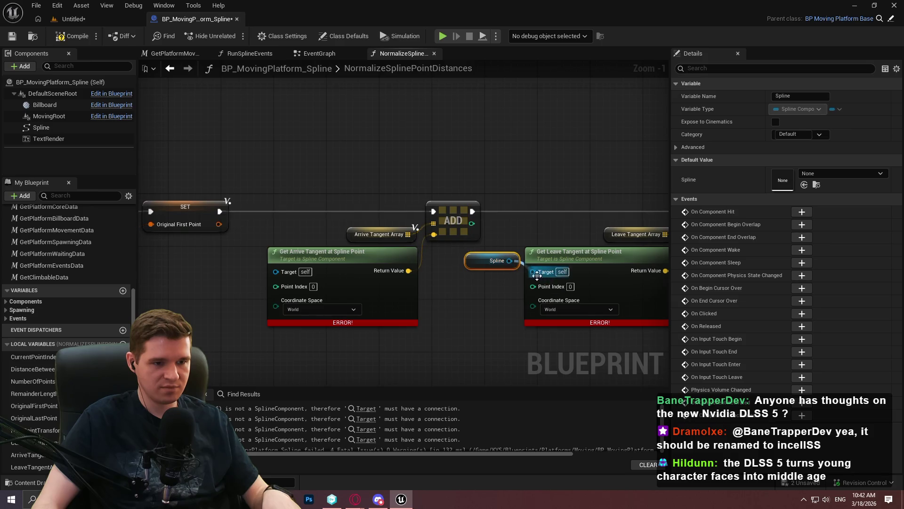
pyautogui.hotkey('ctrl', 'v')
pyautogui.moveTo(226, 267)
pyautogui.mouseDown()
pyautogui.moveTo(283, 273)
pyautogui.moveTo(262, 266)
pyautogui.mouseUp()
pyautogui.moveTo(512, 261); pyautogui.dragTo(512, 267)
pyautogui.click(474, 332)
# Step: Undo the stray ADD node move, shift the tangent node row right, and compile
pyautogui.scroll(-3, 501, 323)
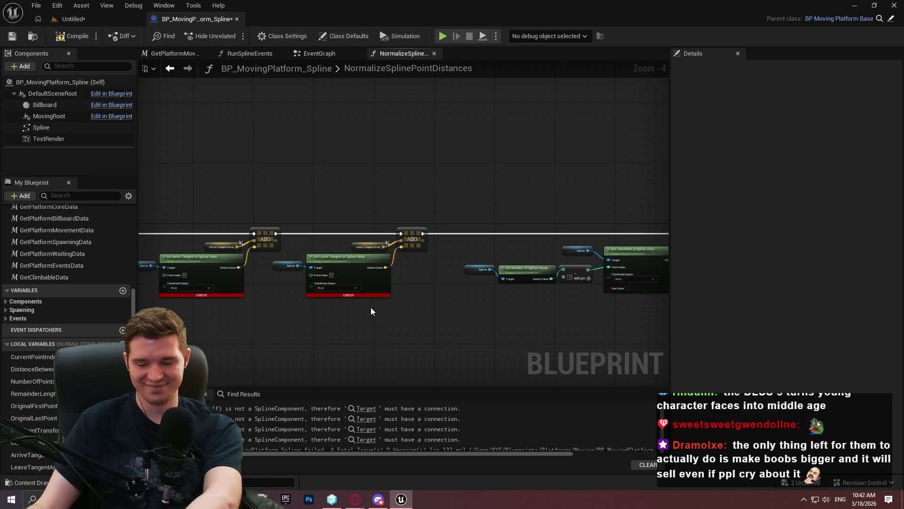
pyautogui.scroll(-5, 417, 312)
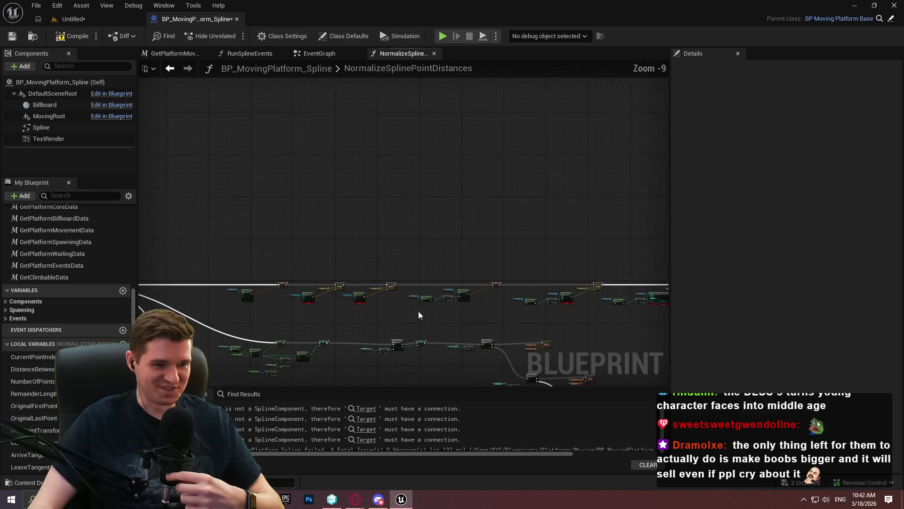
pyautogui.moveTo(611, 244); pyautogui.dragTo(193, 183)
pyautogui.scroll(7, 208, 199)
pyautogui.click(263, 211)
pyautogui.moveTo(263, 210)
pyautogui.mouseDown()
pyautogui.moveTo(395, 240)
pyautogui.moveTo(466, 242)
pyautogui.mouseUp()
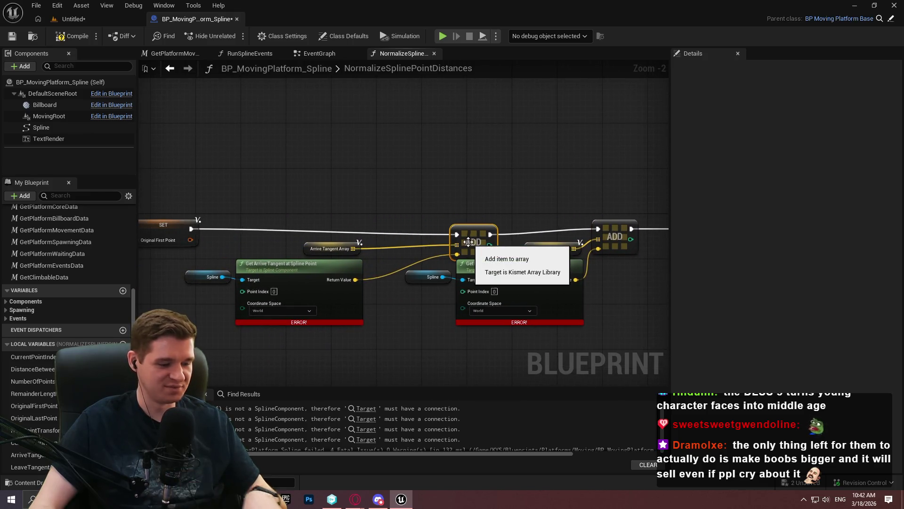
pyautogui.hotkey('ctrl', 'z')
pyautogui.scroll(-8, 565, 234)
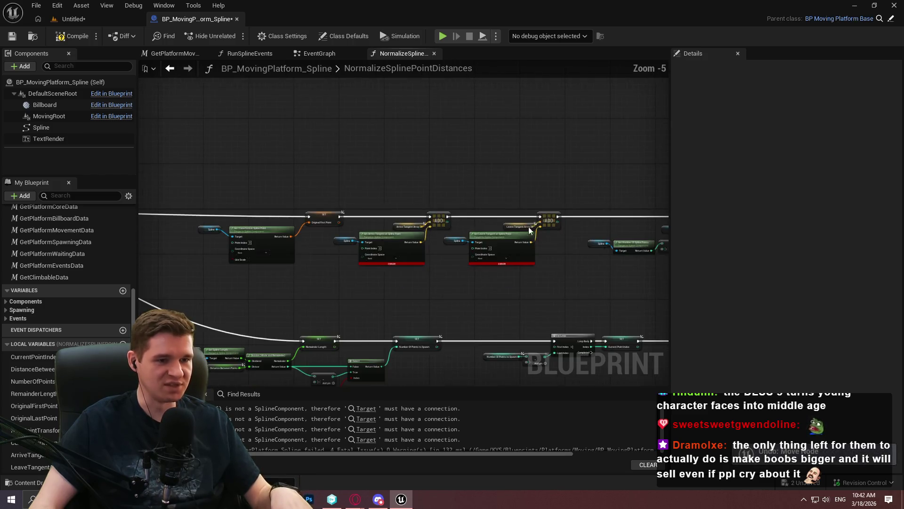
pyautogui.moveTo(623, 234); pyautogui.dragTo(255, 182)
pyautogui.scroll(9, 255, 196)
pyautogui.moveTo(454, 208); pyautogui.dragTo(573, 207)
pyautogui.click(516, 181)
pyautogui.click(71, 36)
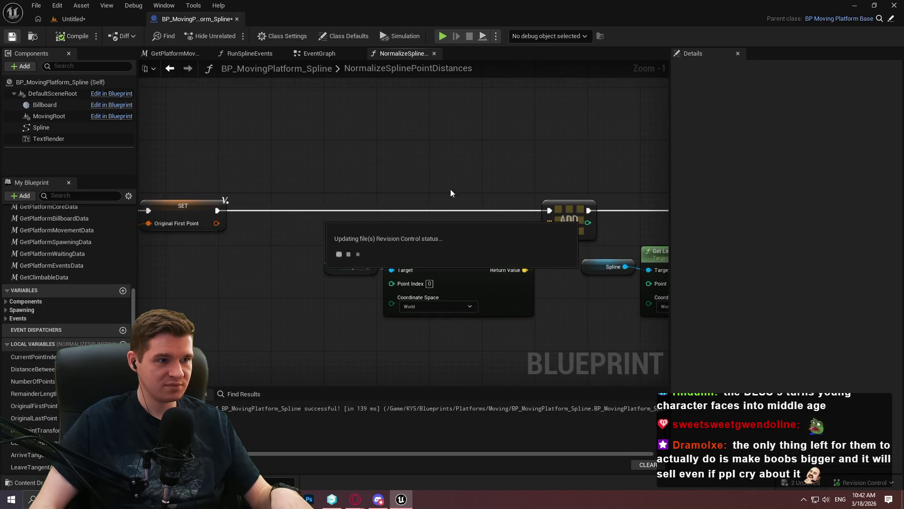
pyautogui.scroll(-2, 363, 196)
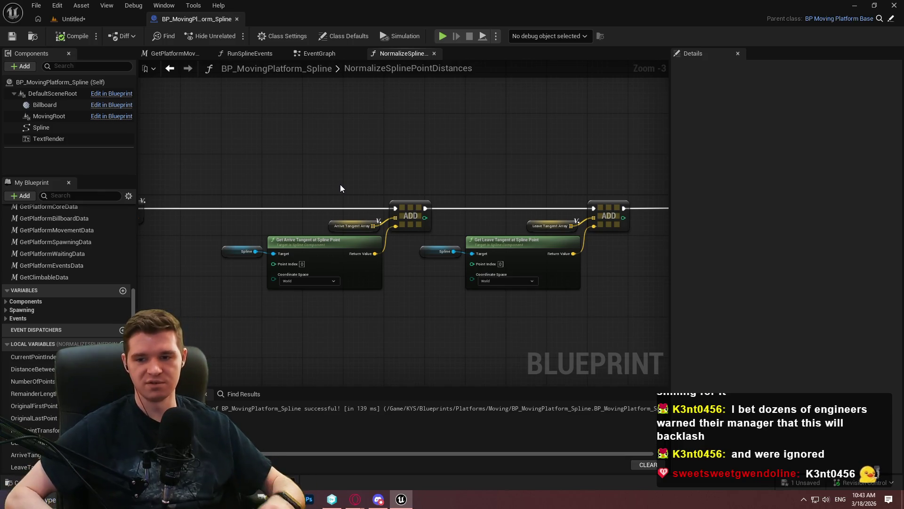
# Step: Add a reroute point on the long execution wire and pull it down and left
pyautogui.scroll(-4, 532, 256)
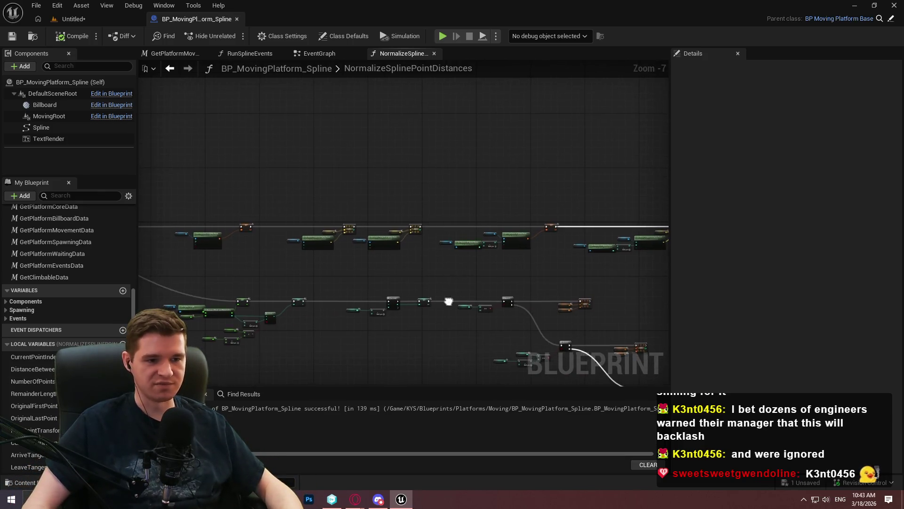
pyautogui.scroll(-2, 470, 172)
pyautogui.moveTo(610, 281); pyautogui.dragTo(618, 236)
pyautogui.moveTo(262, 141); pyautogui.dragTo(238, 94)
pyautogui.scroll(6, 270, 114)
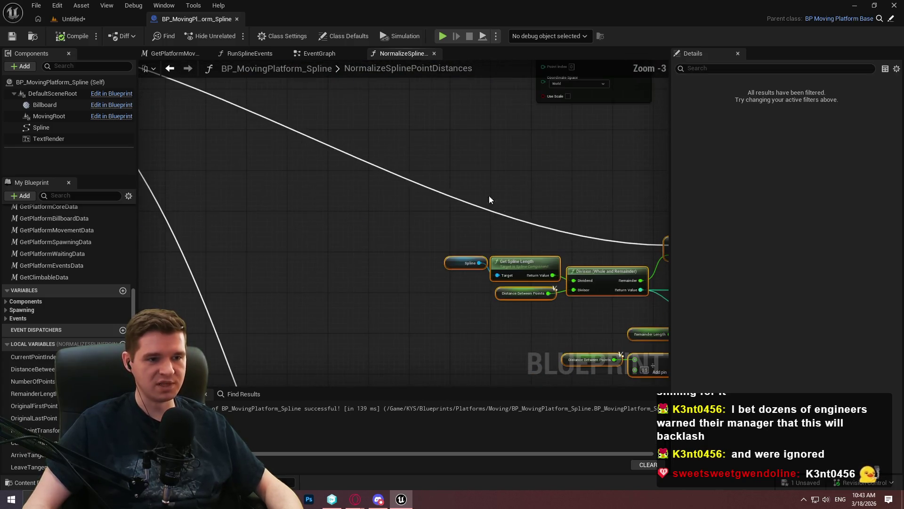
pyautogui.doubleClick(524, 220)
pyautogui.moveTo(528, 221)
pyautogui.mouseDown()
pyautogui.moveTo(433, 252)
pyautogui.moveTo(416, 246)
pyautogui.mouseUp()
# Step: Pan and zoom across the graph to the Branch and its two ADD nodes
pyautogui.scroll(-8, 502, 247)
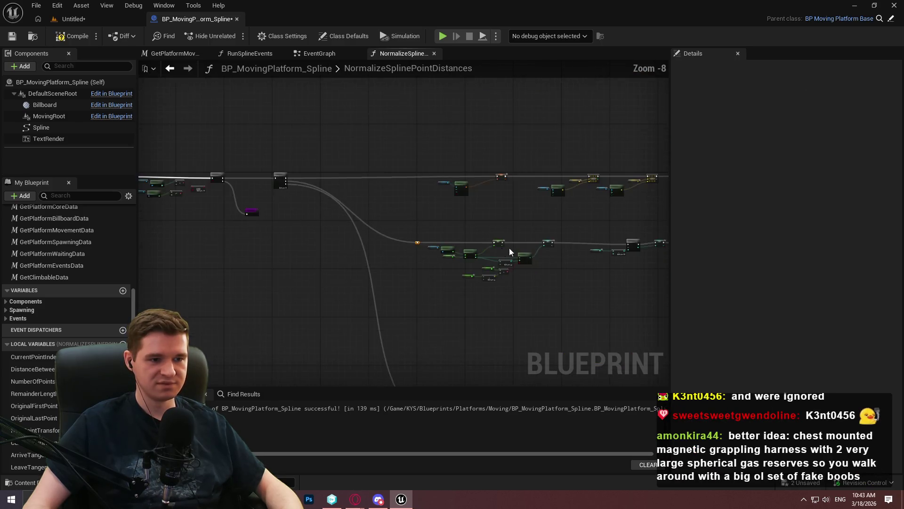
pyautogui.scroll(3, 519, 261)
pyautogui.scroll(-2, 621, 259)
pyautogui.moveTo(650, 259); pyautogui.dragTo(265, 135)
pyautogui.scroll(4, 282, 156)
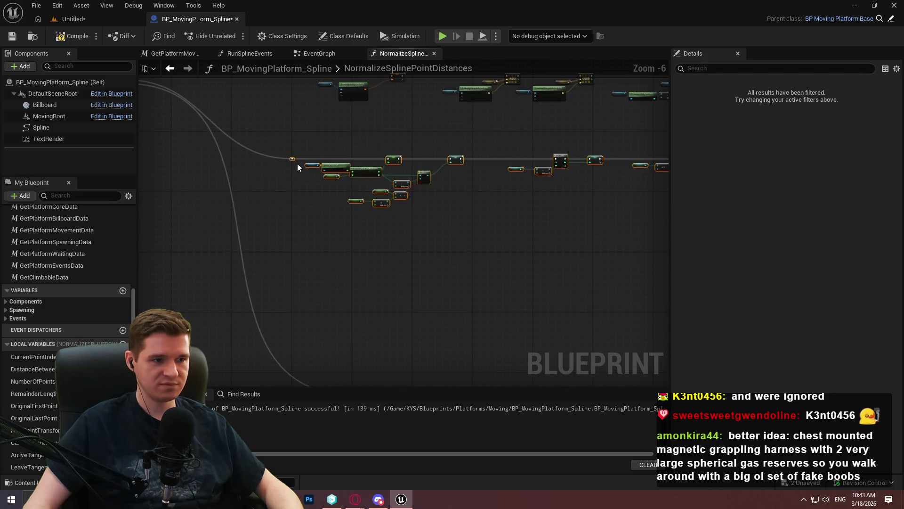
pyautogui.scroll(3, 372, 158)
pyautogui.scroll(-5, 433, 167)
pyautogui.scroll(-3, 567, 247)
pyautogui.scroll(5, 285, 192)
pyautogui.scroll(4, 379, 256)
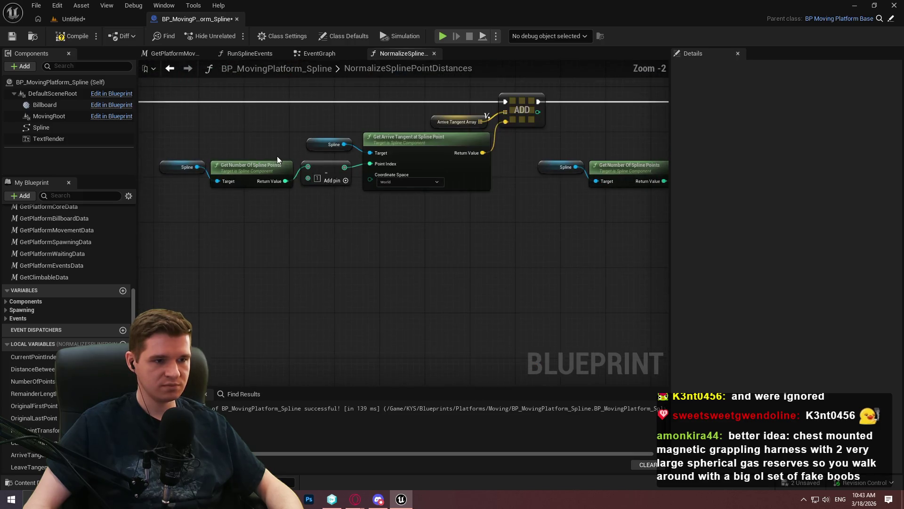
pyautogui.moveTo(365, 188); pyautogui.dragTo(414, 228)
pyautogui.moveTo(478, 264); pyautogui.dragTo(186, 182)
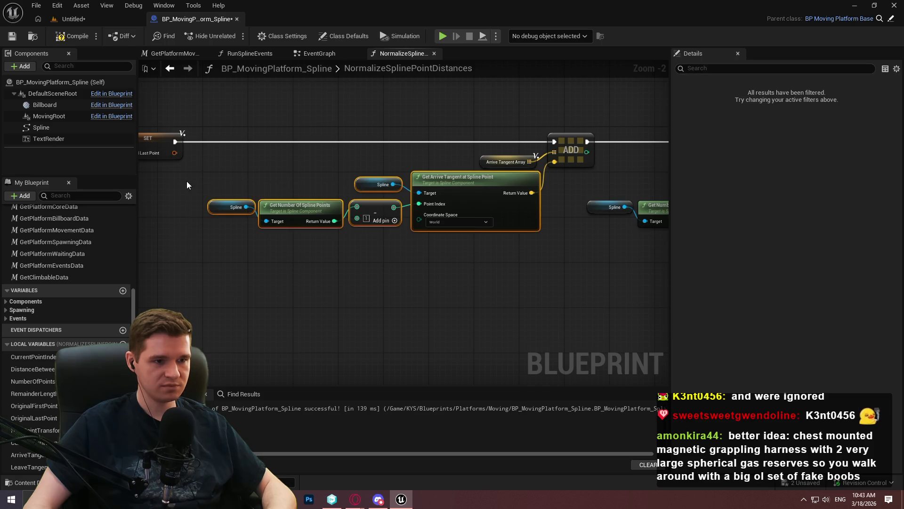
pyautogui.click(379, 267)
pyautogui.moveTo(381, 268)
pyautogui.mouseDown()
pyautogui.moveTo(292, 258)
pyautogui.moveTo(519, 278)
pyautogui.moveTo(379, 193)
pyautogui.mouseUp()
pyautogui.scroll(-1, 481, 167)
pyautogui.moveTo(481, 167)
pyautogui.mouseDown()
pyautogui.moveTo(454, 125)
pyautogui.moveTo(353, 170)
pyautogui.moveTo(352, 159)
pyautogui.mouseUp()
pyautogui.moveTo(444, 170)
pyautogui.mouseDown()
pyautogui.moveTo(315, 247)
pyautogui.moveTo(417, 264)
pyautogui.moveTo(515, 174)
pyautogui.moveTo(341, 176)
pyautogui.mouseUp()
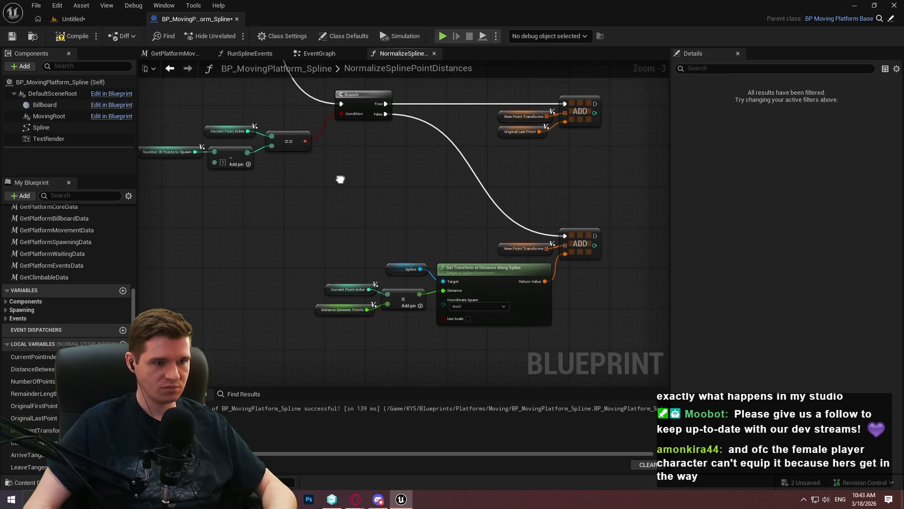
# Step: Paste the Spline and Get Arrive Tangent nodes beside the false-branch ADD node
pyautogui.moveTo(340, 179); pyautogui.dragTo(319, 112)
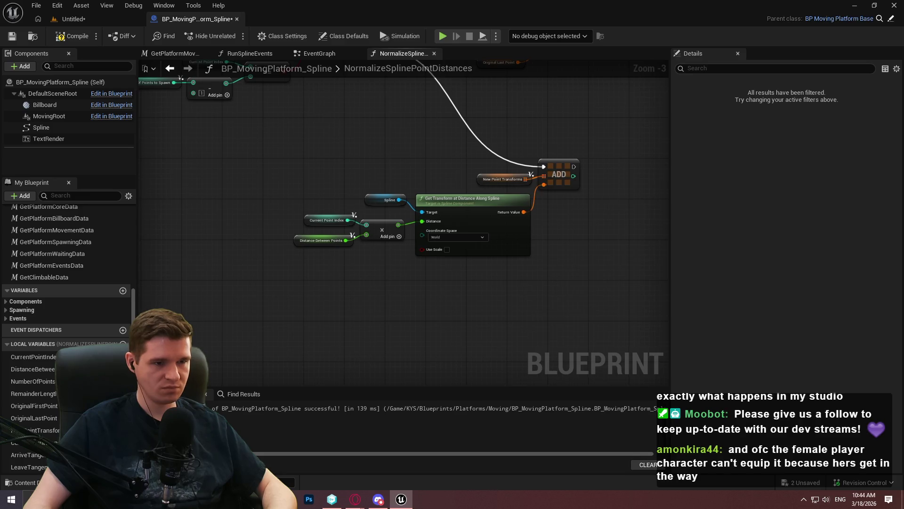
pyautogui.moveTo(612, 245); pyautogui.dragTo(414, 214)
pyautogui.hotkey('ctrl', 'v')
pyautogui.moveTo(488, 210); pyautogui.dragTo(462, 188)
pyautogui.click(456, 150)
pyautogui.moveTo(456, 151); pyautogui.dragTo(572, 249)
pyautogui.moveTo(405, 189)
pyautogui.mouseDown()
pyautogui.moveTo(410, 266)
pyautogui.moveTo(334, 296)
pyautogui.moveTo(155, 122)
pyautogui.moveTo(167, 125)
pyautogui.mouseUp()
pyautogui.moveTo(754, 156)
pyautogui.mouseDown()
pyautogui.moveTo(617, 234)
pyautogui.moveTo(521, 126)
pyautogui.moveTo(419, 136)
pyautogui.mouseUp()
pyautogui.moveTo(424, 212)
pyautogui.mouseDown()
pyautogui.moveTo(452, 80)
pyautogui.moveTo(66, 179)
pyautogui.mouseUp()
pyautogui.moveTo(329, 268)
pyautogui.mouseDown()
pyautogui.moveTo(384, 242)
pyautogui.moveTo(489, 91)
pyautogui.moveTo(477, 47)
pyautogui.moveTo(475, 60)
pyautogui.mouseUp()
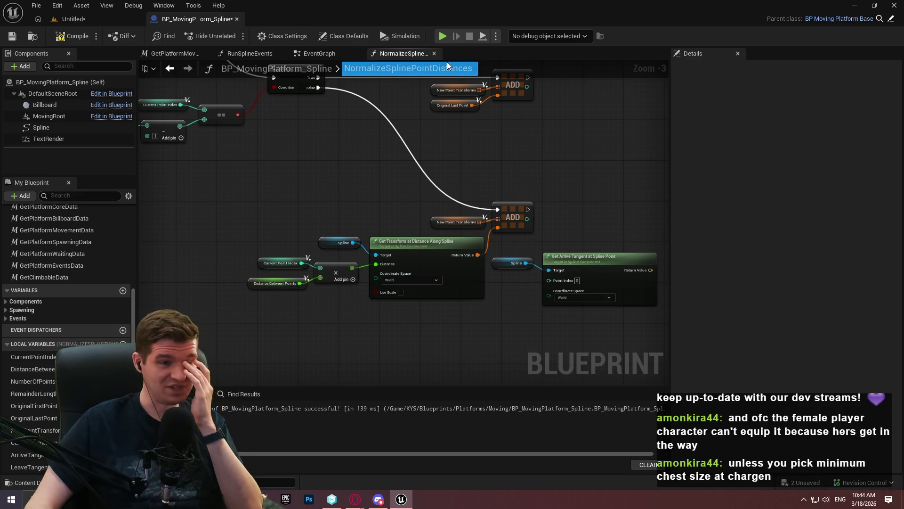
pyautogui.press('Escape')
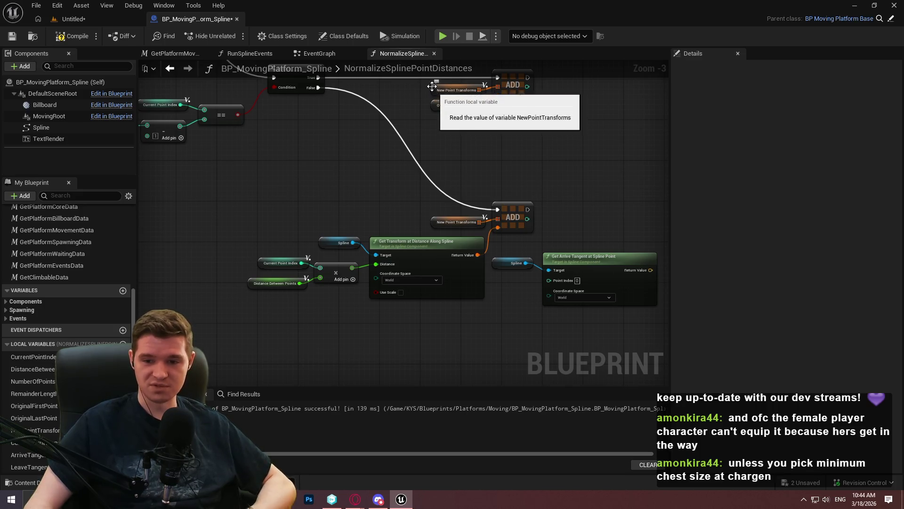
pyautogui.moveTo(468, 236)
pyautogui.mouseDown()
pyautogui.moveTo(396, 225)
pyautogui.moveTo(441, 262)
pyautogui.mouseUp()
pyautogui.moveTo(516, 248); pyautogui.dragTo(561, 250)
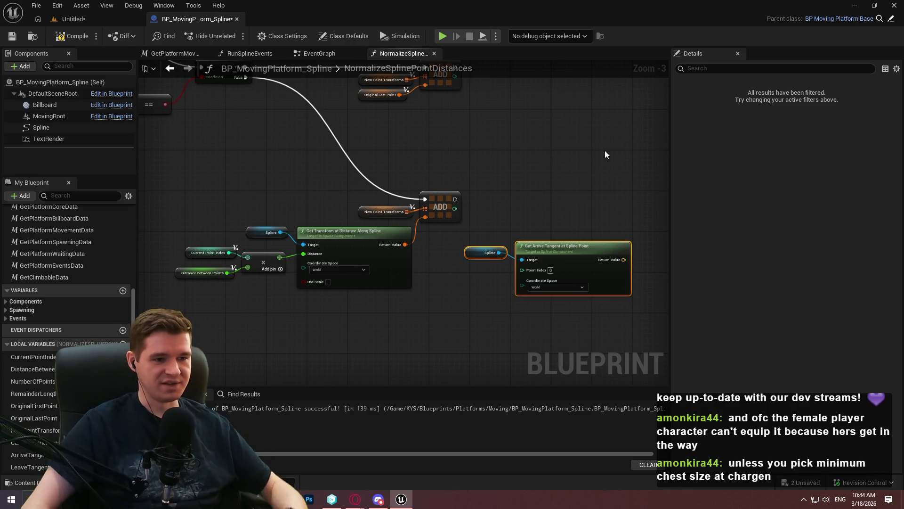
pyautogui.scroll(3, 502, 221)
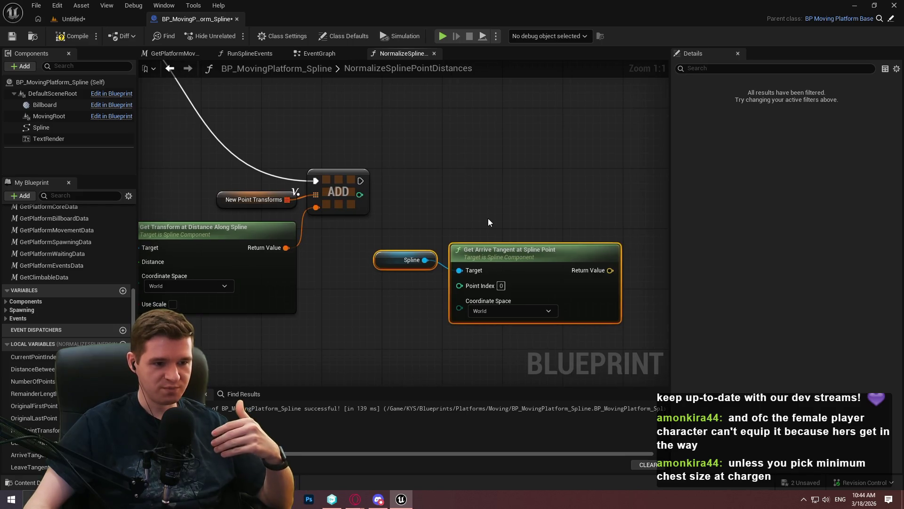
# Step: Feed CurrentPointIndex into Get Arrive Tangent's Point Index and tidy those nodes
pyautogui.moveTo(38, 360)
pyautogui.mouseDown()
pyautogui.moveTo(273, 343)
pyautogui.moveTo(470, 290)
pyautogui.moveTo(402, 316)
pyautogui.moveTo(459, 286)
pyautogui.mouseUp()
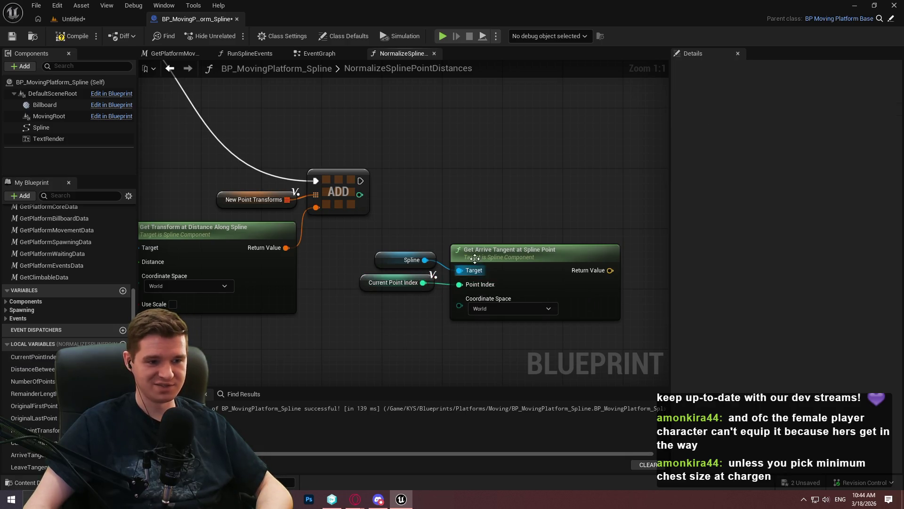
pyautogui.moveTo(481, 251); pyautogui.dragTo(481, 258)
pyautogui.click(386, 249)
pyautogui.moveTo(386, 250); pyautogui.dragTo(470, 282)
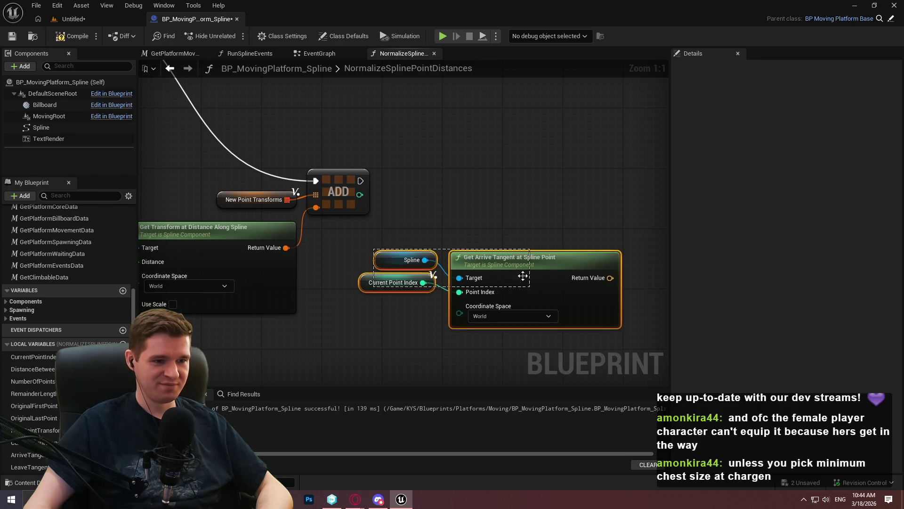
pyautogui.moveTo(513, 256); pyautogui.dragTo(543, 262)
pyautogui.click(553, 233)
pyautogui.scroll(-1, 150, 316)
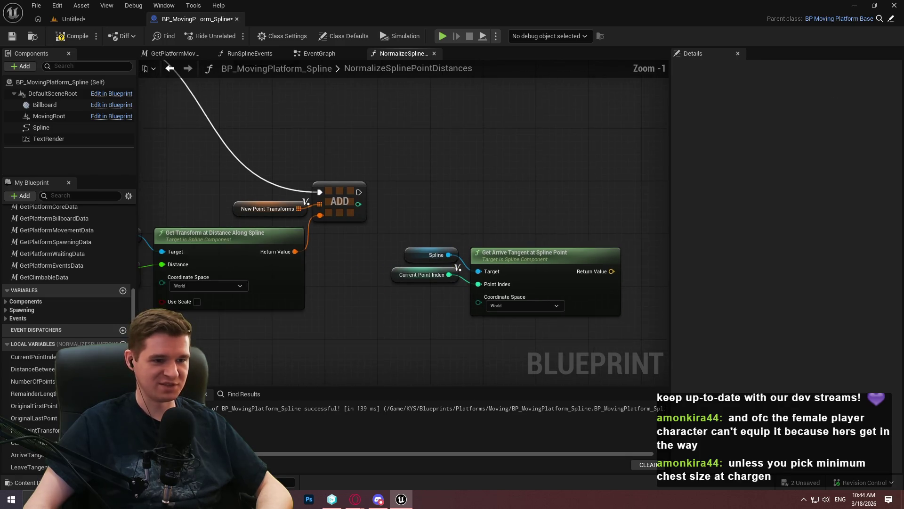
# Step: Add an Arrive Tangent Array ADD node fed by the arrive tangent lookup
pyautogui.moveTo(29, 454)
pyautogui.mouseDown()
pyautogui.moveTo(367, 288)
pyautogui.moveTo(536, 238)
pyautogui.moveTo(607, 233)
pyautogui.mouseUp()
pyautogui.click(535, 243)
pyautogui.click(618, 247)
pyautogui.write('add')
pyautogui.click(649, 315)
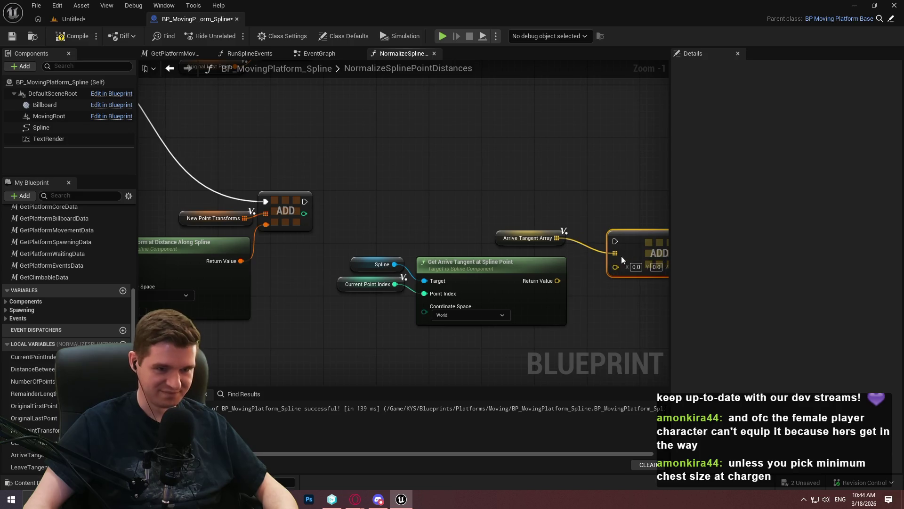
pyautogui.moveTo(557, 281)
pyautogui.mouseDown()
pyautogui.moveTo(578, 264)
pyautogui.moveTo(615, 265)
pyautogui.moveTo(315, 194)
pyautogui.moveTo(305, 201)
pyautogui.mouseUp()
pyautogui.moveTo(631, 243)
pyautogui.mouseDown()
pyautogui.moveTo(627, 215)
pyautogui.moveTo(611, 204)
pyautogui.mouseUp()
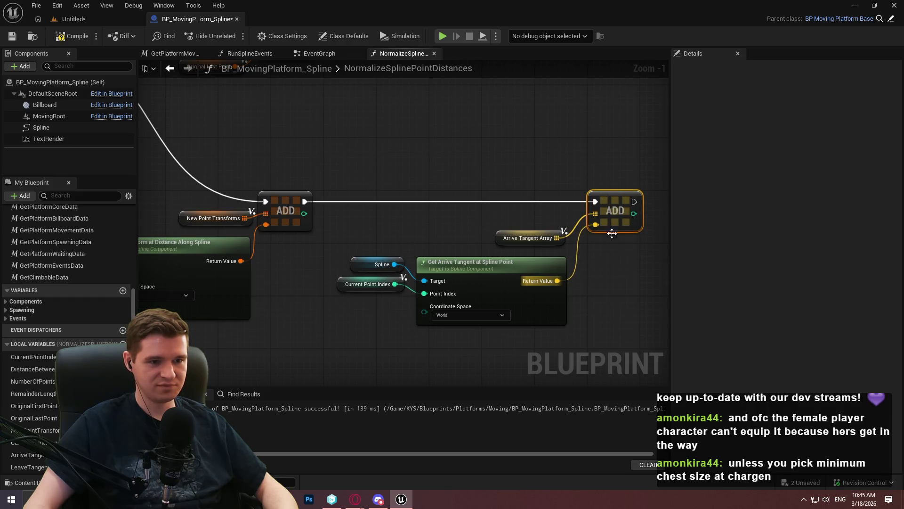
# Step: Rearrange the arrive tangent, Spline, index and Arrive Tangent Array nodes into a tidy group
pyautogui.moveTo(555, 347); pyautogui.dragTo(398, 264)
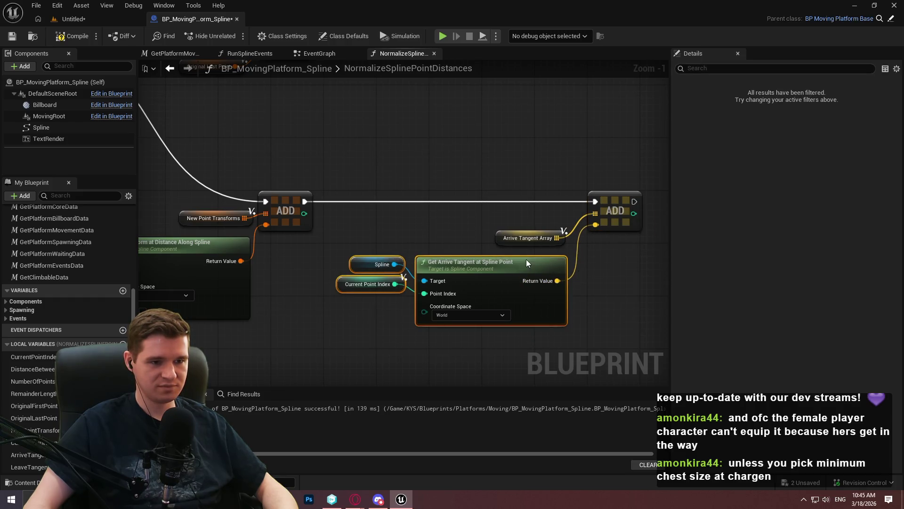
pyautogui.moveTo(527, 263); pyautogui.dragTo(527, 256)
pyautogui.moveTo(599, 301)
pyautogui.mouseDown()
pyautogui.moveTo(343, 222)
pyautogui.moveTo(377, 203)
pyautogui.moveTo(572, 301)
pyautogui.mouseUp()
pyautogui.moveTo(555, 256)
pyautogui.mouseDown()
pyautogui.moveTo(563, 237)
pyautogui.moveTo(549, 244)
pyautogui.mouseUp()
pyautogui.moveTo(624, 263); pyautogui.dragTo(525, 273)
pyautogui.scroll(-4, 502, 234)
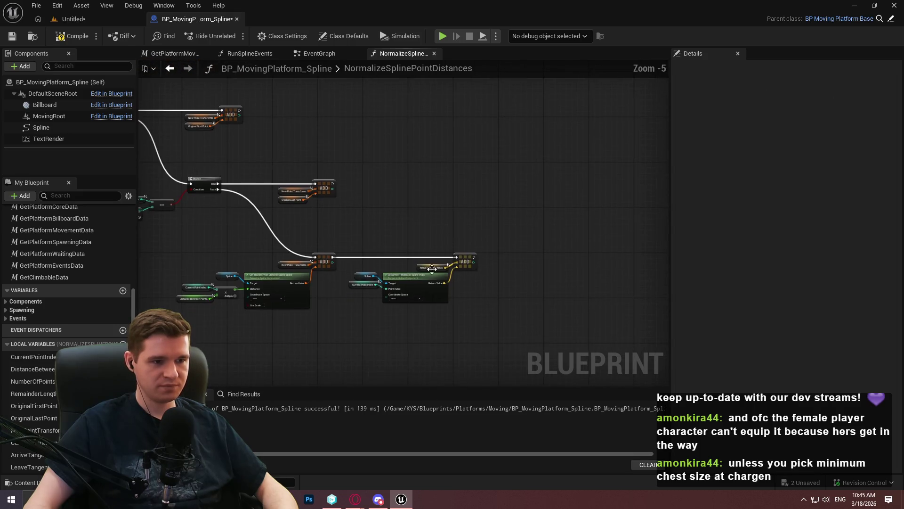
pyautogui.click(469, 301)
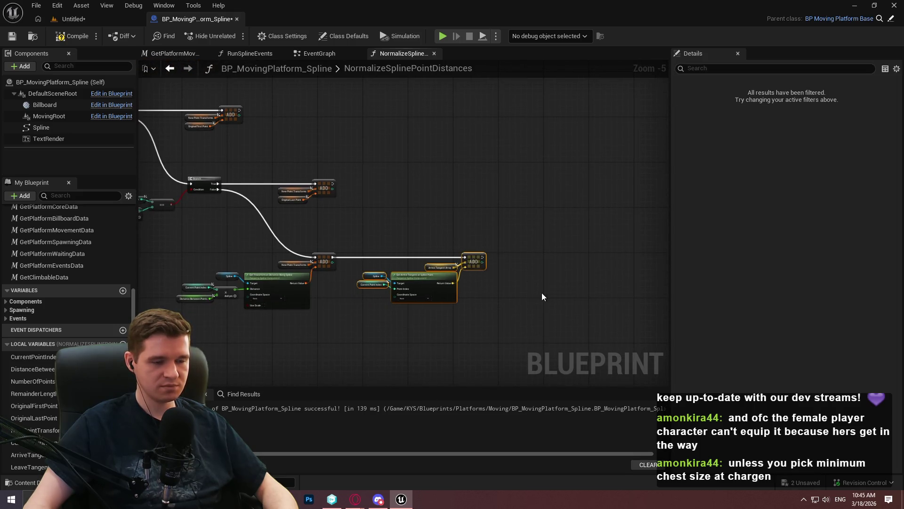
pyautogui.scroll(3, 541, 293)
# Step: Duplicate the arrive-tangent ADD group, chain its execution, and swap in Leave Tangent Array
pyautogui.moveTo(473, 323); pyautogui.dragTo(163, 202)
pyautogui.hotkey('ctrl', 'c')
pyautogui.hotkey('ctrl', 'v')
pyautogui.moveTo(642, 224)
pyautogui.mouseDown()
pyautogui.moveTo(535, 182)
pyautogui.moveTo(312, 179)
pyautogui.mouseUp()
pyautogui.moveTo(558, 179); pyautogui.dragTo(598, 179)
pyautogui.click(418, 148)
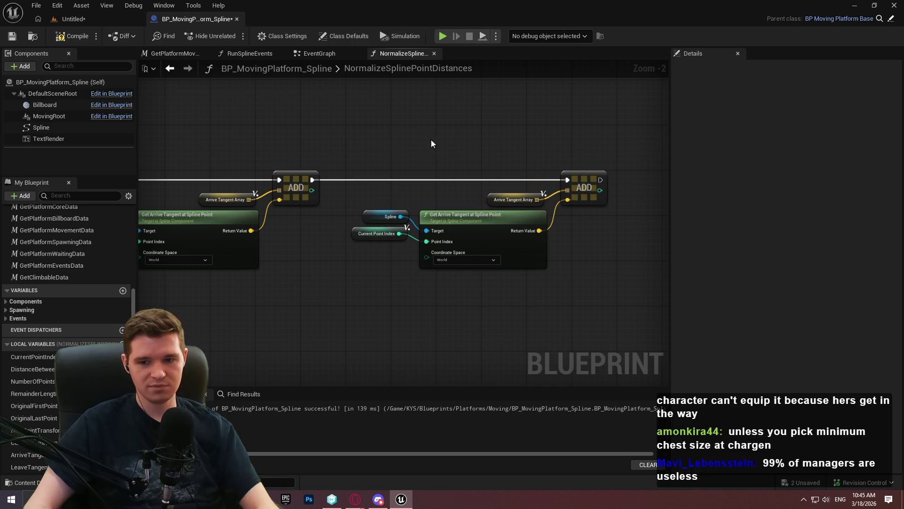
pyautogui.moveTo(28, 467)
pyautogui.mouseDown()
pyautogui.moveTo(532, 232)
pyautogui.moveTo(487, 196)
pyautogui.mouseUp()
pyautogui.scroll(2, 480, 227)
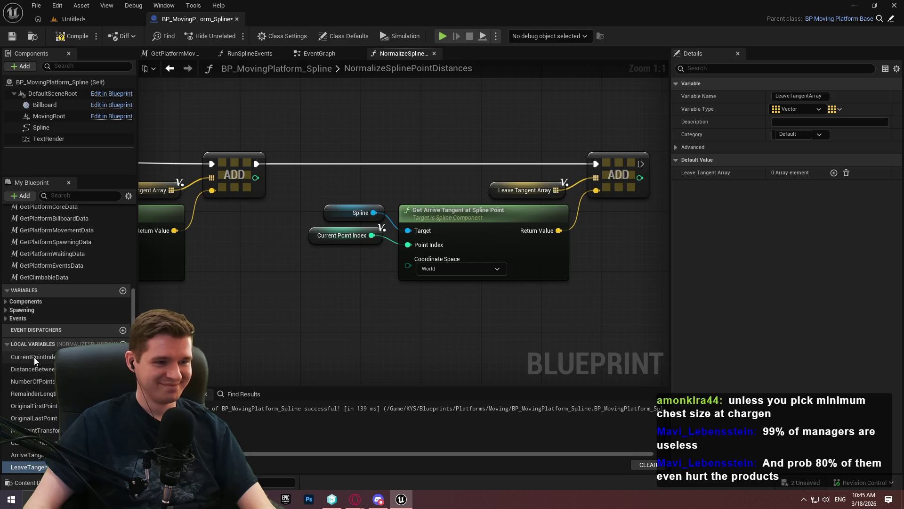
# Step: Add a World-space Get Leave Tangent at Spline Point at Current Point Index, feeding the ADD
pyautogui.moveTo(379, 219); pyautogui.dragTo(434, 317)
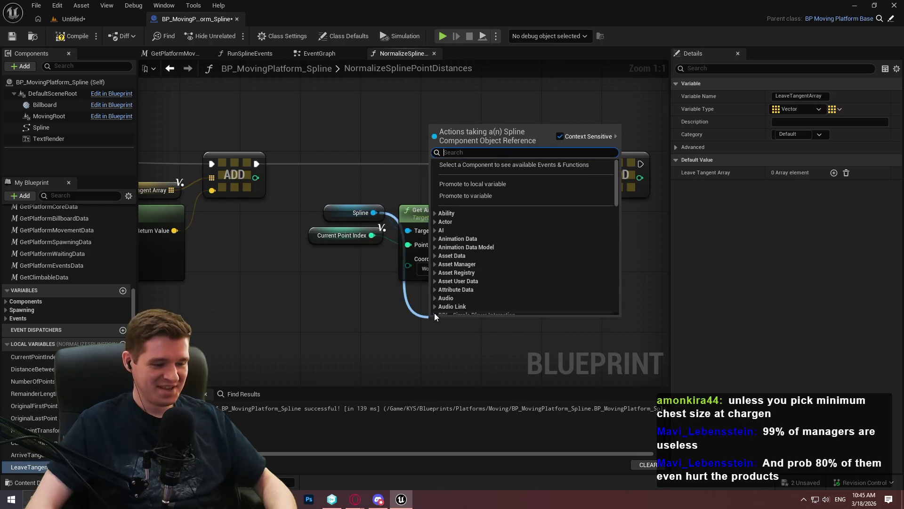
pyautogui.write('leave tange')
pyautogui.press('Return')
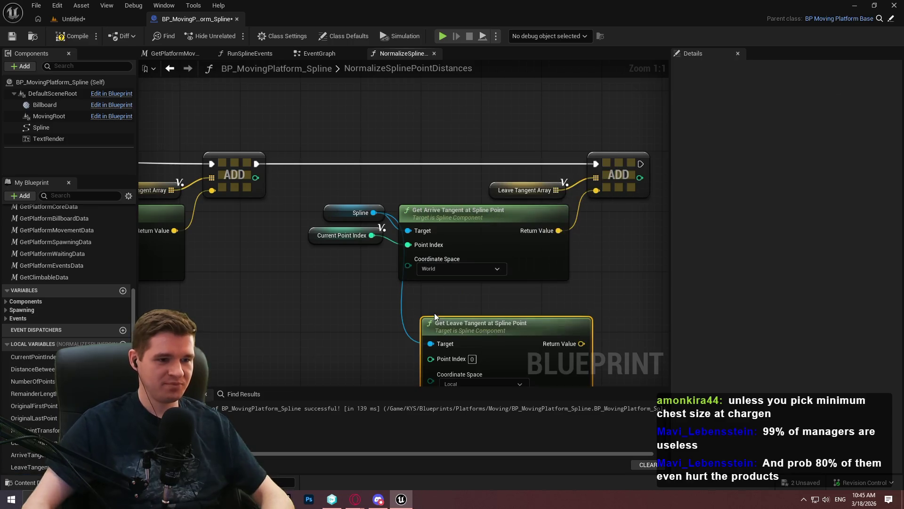
pyautogui.moveTo(376, 244); pyautogui.dragTo(371, 235)
pyautogui.click(470, 382)
pyautogui.click(451, 404)
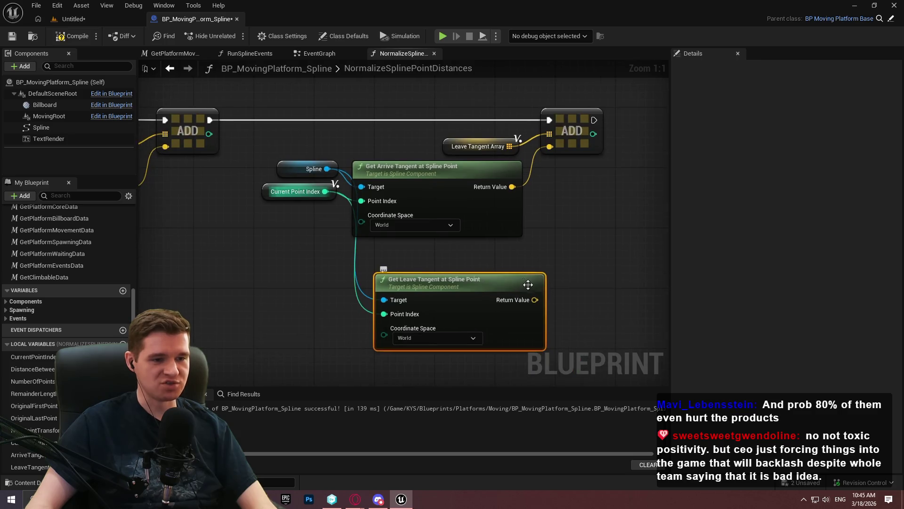
pyautogui.moveTo(535, 299); pyautogui.dragTo(551, 145)
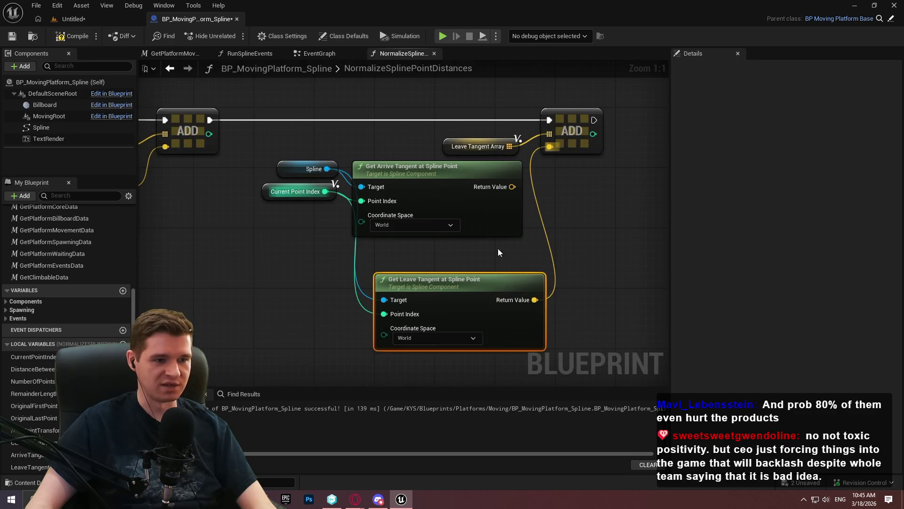
# Step: Delete the redundant Get Arrive Tangent node, then compile and save the blueprint
pyautogui.click(482, 219)
pyautogui.press('Delete')
pyautogui.moveTo(490, 281); pyautogui.dragTo(471, 188)
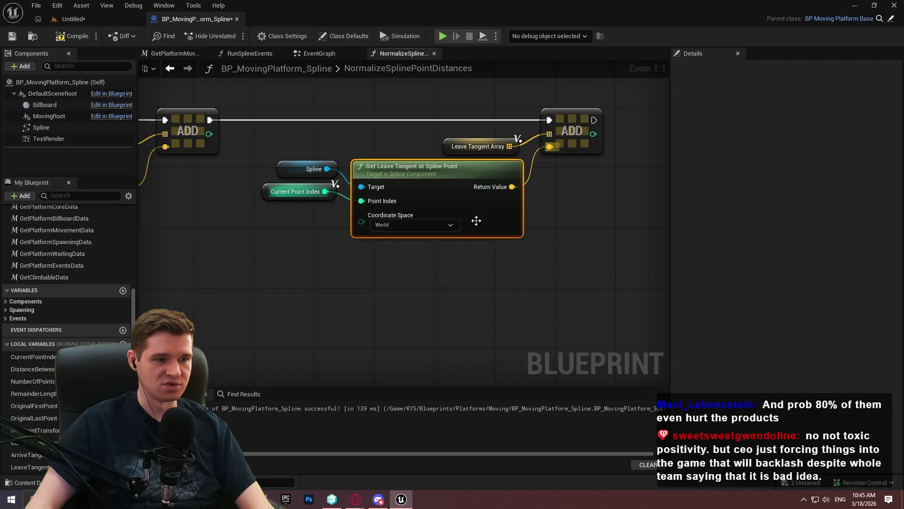
pyautogui.click(324, 214)
pyautogui.scroll(-2, 324, 239)
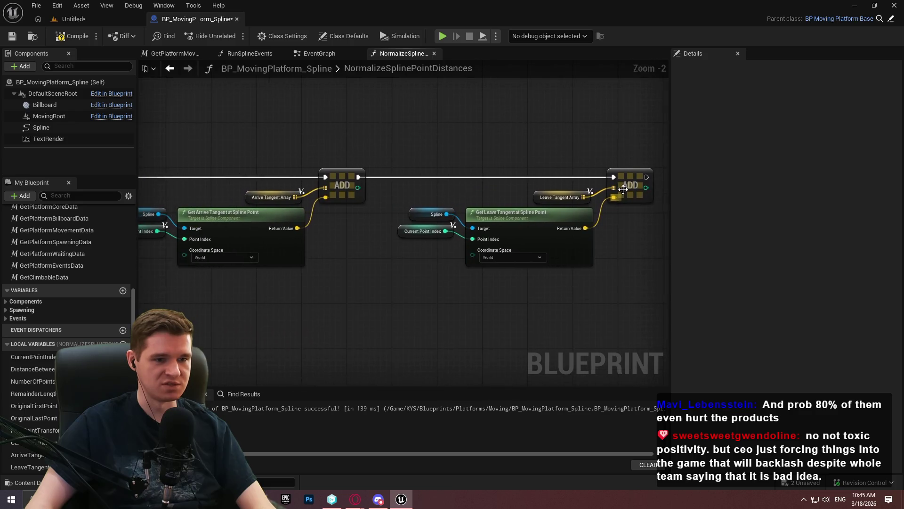
pyautogui.click(73, 36)
pyautogui.click(11, 36)
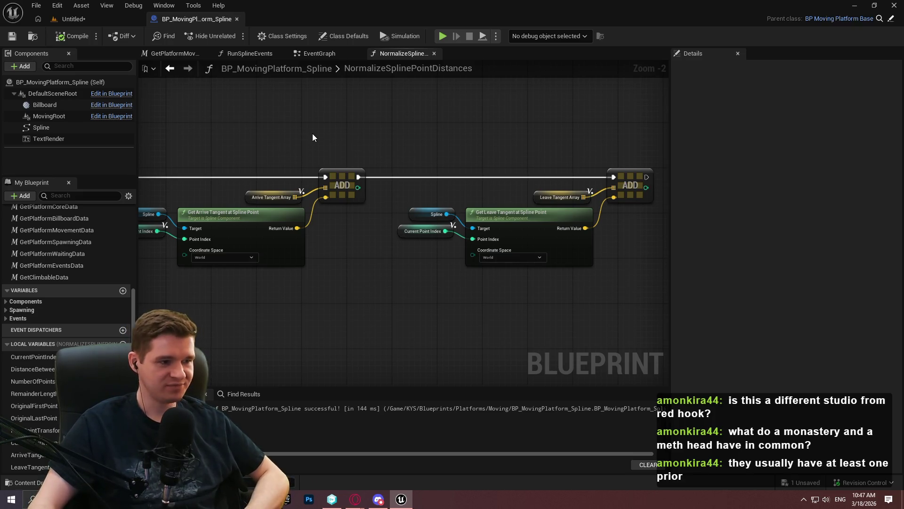
# Step: Shift the whole leave-tangent node group slightly to the right
pyautogui.moveTo(637, 291); pyautogui.dragTo(428, 156)
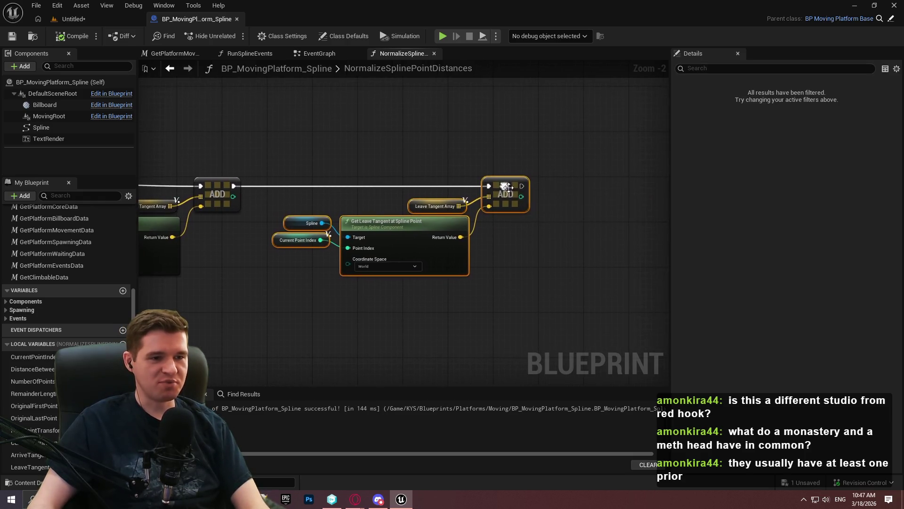
pyautogui.moveTo(509, 185); pyautogui.dragTo(537, 184)
pyautogui.scroll(-2, 579, 153)
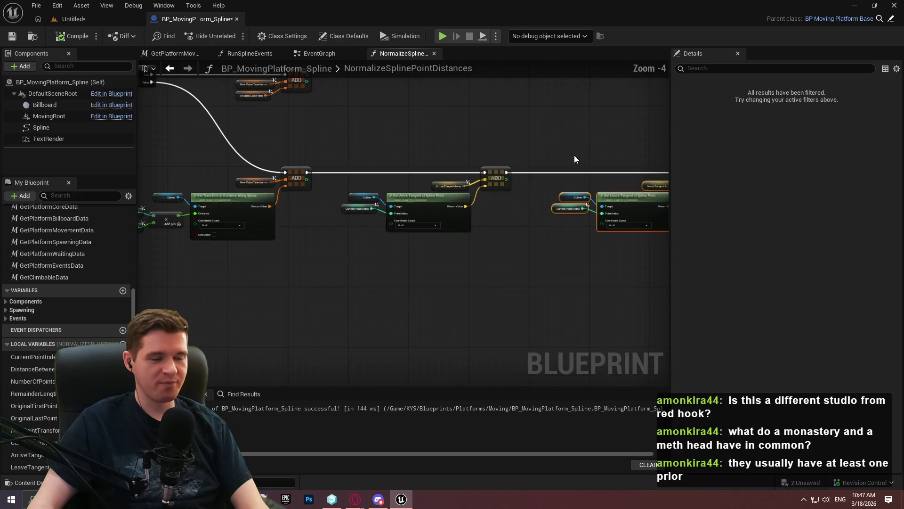
pyautogui.scroll(-2, 470, 160)
pyautogui.scroll(2, 380, 148)
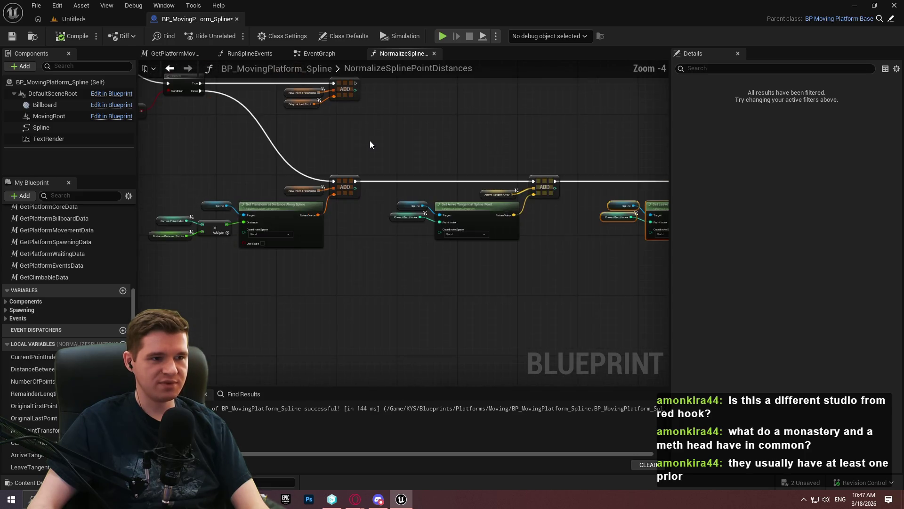
pyautogui.click(370, 144)
# Step: Zoom and pan down the graph to center the Add Spline Point at Index node
pyautogui.scroll(-2, 373, 143)
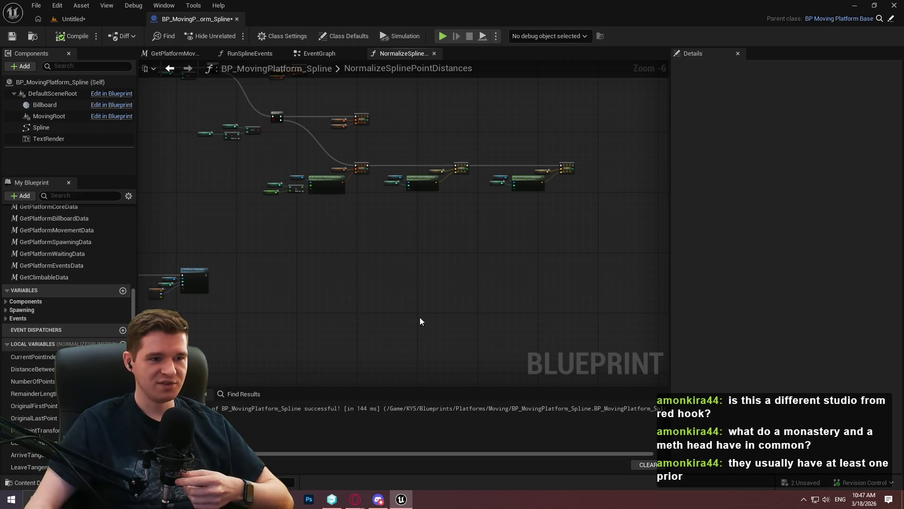
pyautogui.scroll(-2, 490, 226)
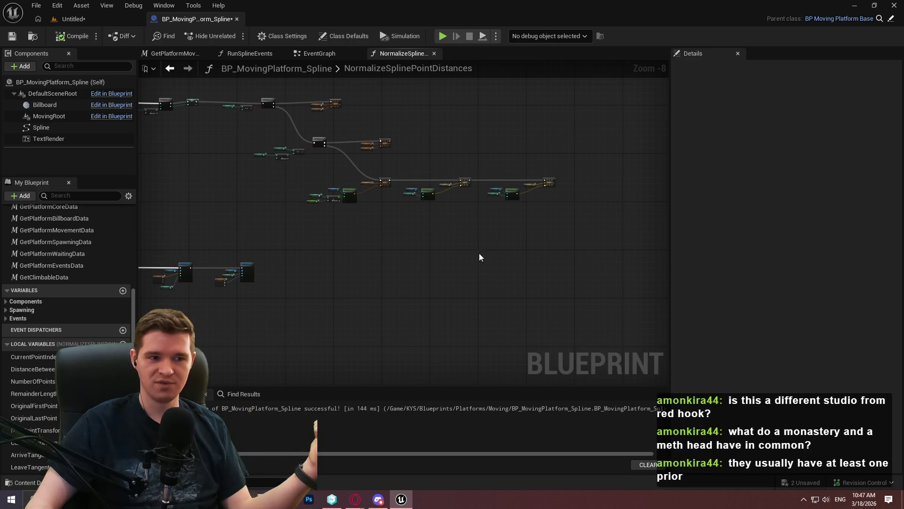
pyautogui.moveTo(573, 221); pyautogui.dragTo(307, 165)
pyautogui.scroll(4, 307, 165)
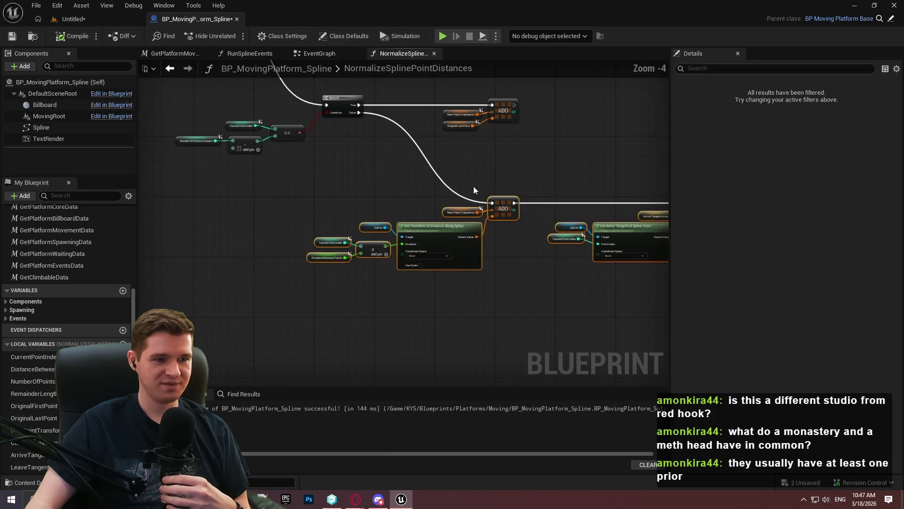
pyautogui.click(468, 185)
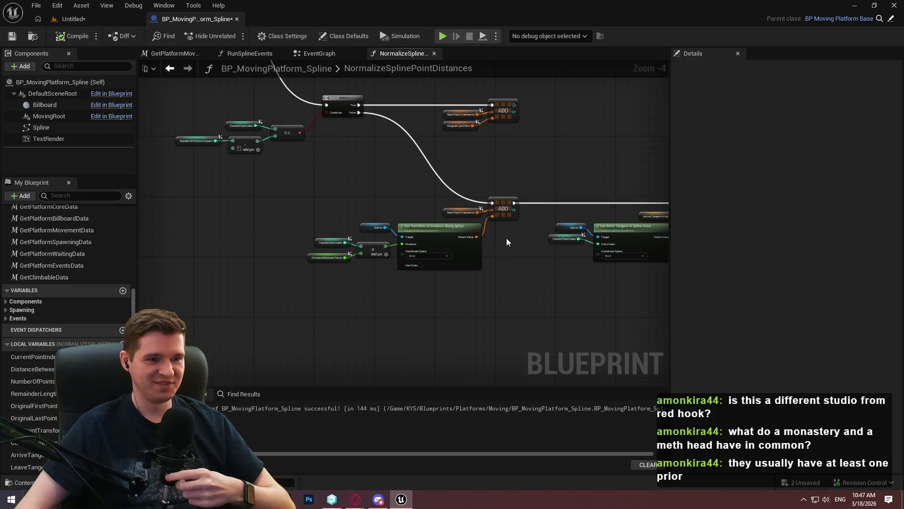
pyautogui.scroll(-3, 521, 229)
pyautogui.scroll(-4, 486, 216)
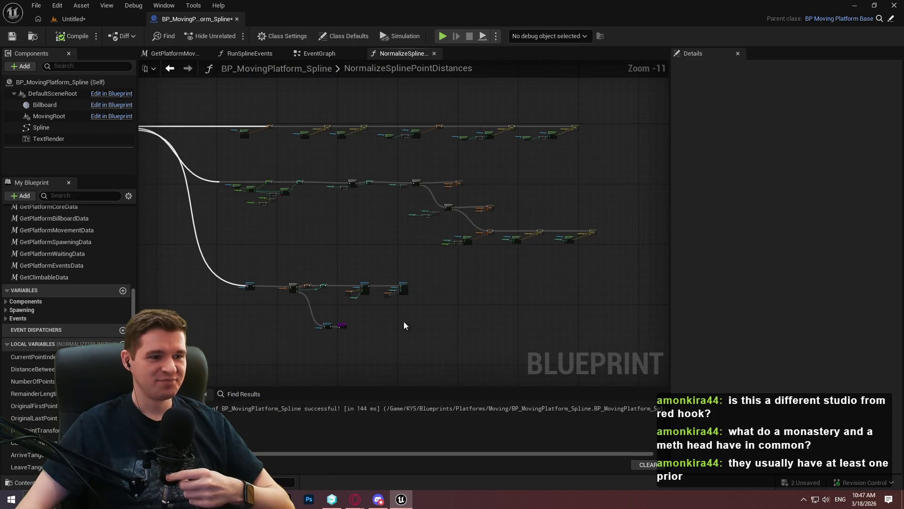
pyautogui.moveTo(412, 320); pyautogui.dragTo(529, 303)
pyautogui.scroll(8, 529, 308)
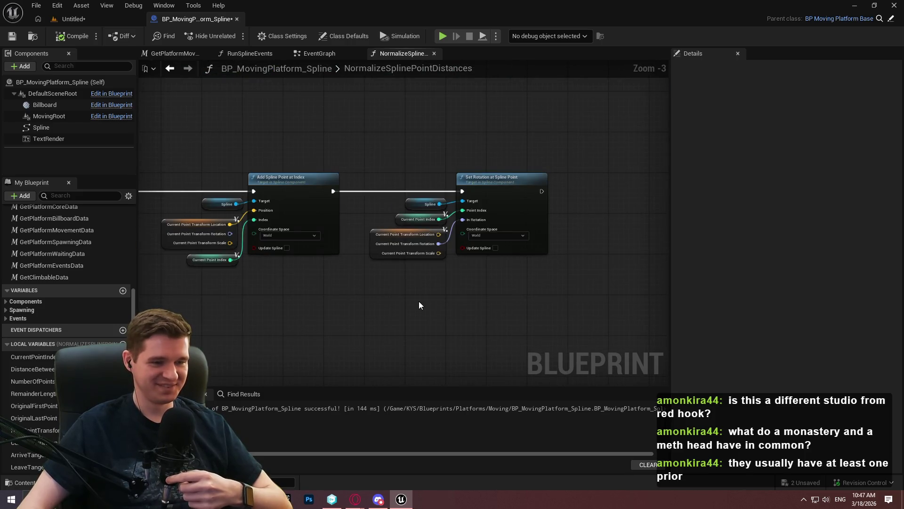
pyautogui.scroll(2, 303, 257)
pyautogui.moveTo(132, 168); pyautogui.dragTo(284, 182)
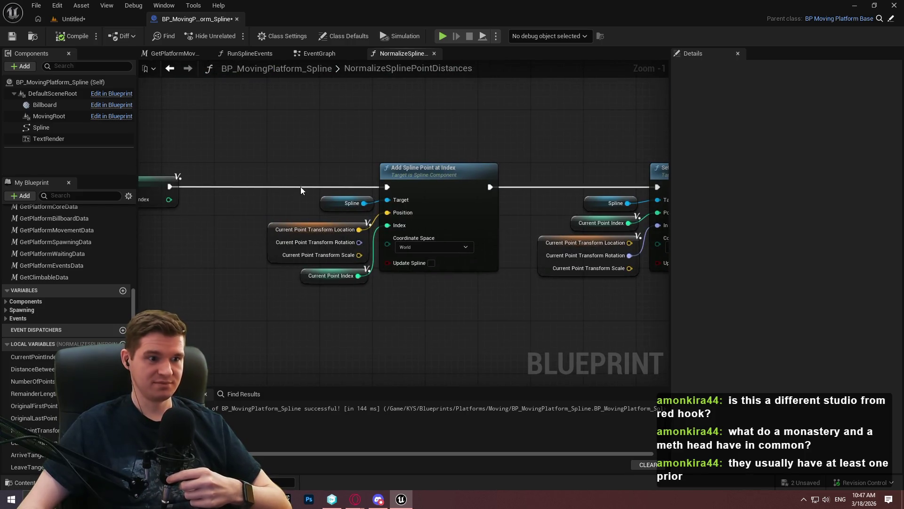
# Step: Paste copies of the Spline and Current Point Index getters beside Set Rotation at Spline Point
pyautogui.moveTo(266, 191); pyautogui.dragTo(416, 318)
pyautogui.moveTo(426, 265); pyautogui.dragTo(416, 305)
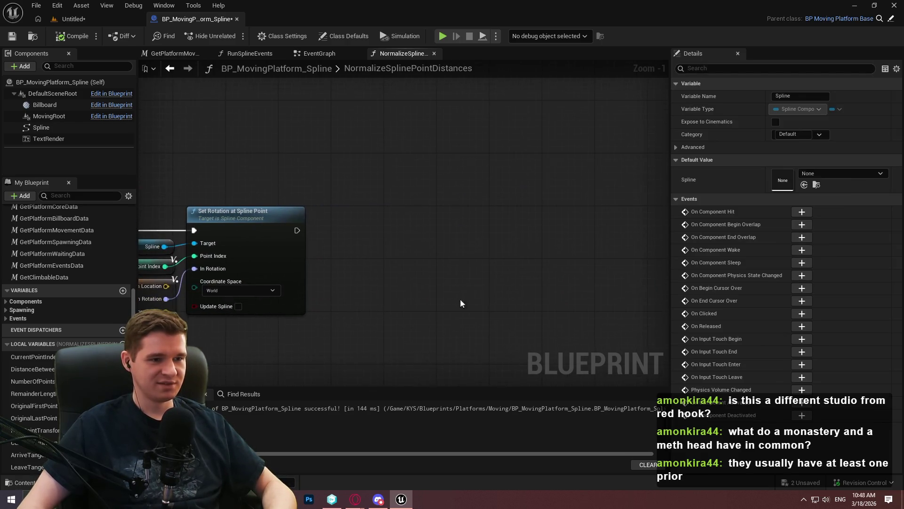
pyautogui.hotkey('ctrl', 'v')
pyautogui.hotkey('ctrl', 'z')
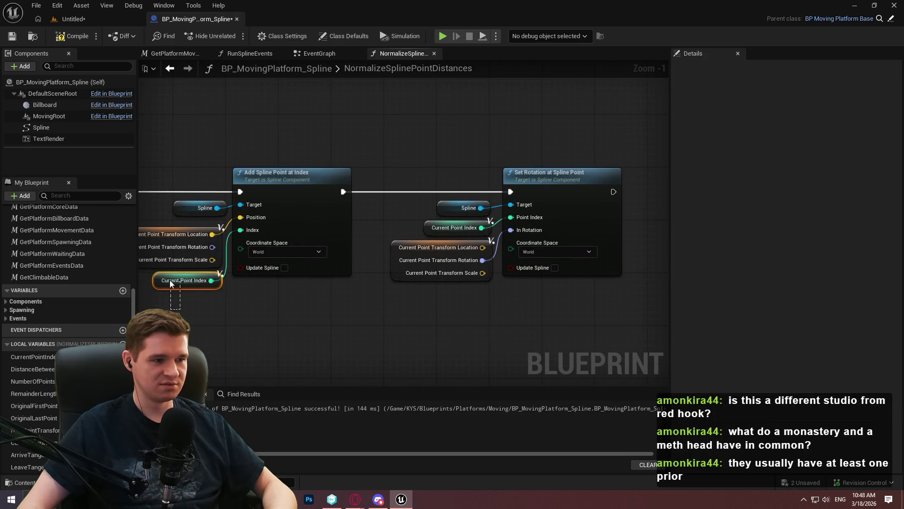
pyautogui.moveTo(169, 280); pyautogui.dragTo(170, 280)
pyautogui.hotkey('ctrl', 'v')
# Step: Add a Set Tangents at Spline Point node targeting Spline, found by searching 'tange'
pyautogui.moveTo(333, 243); pyautogui.dragTo(413, 255)
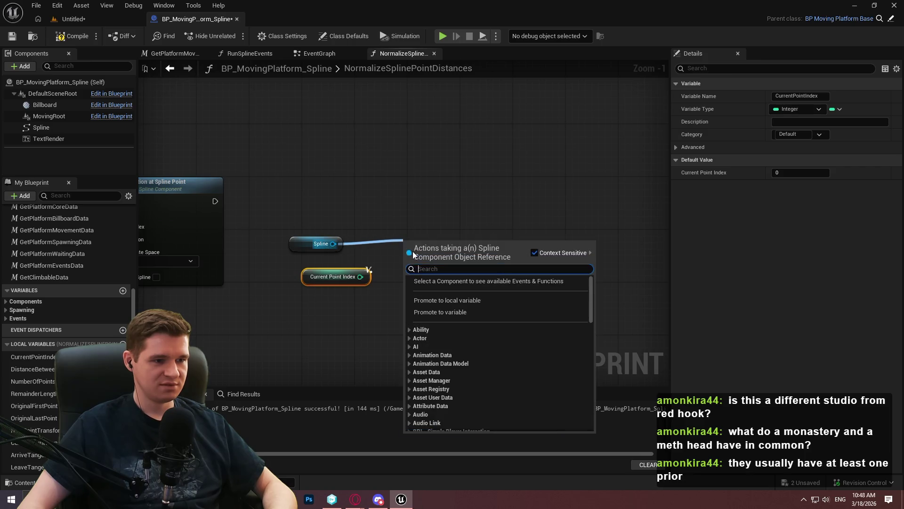
pyautogui.write('arrive')
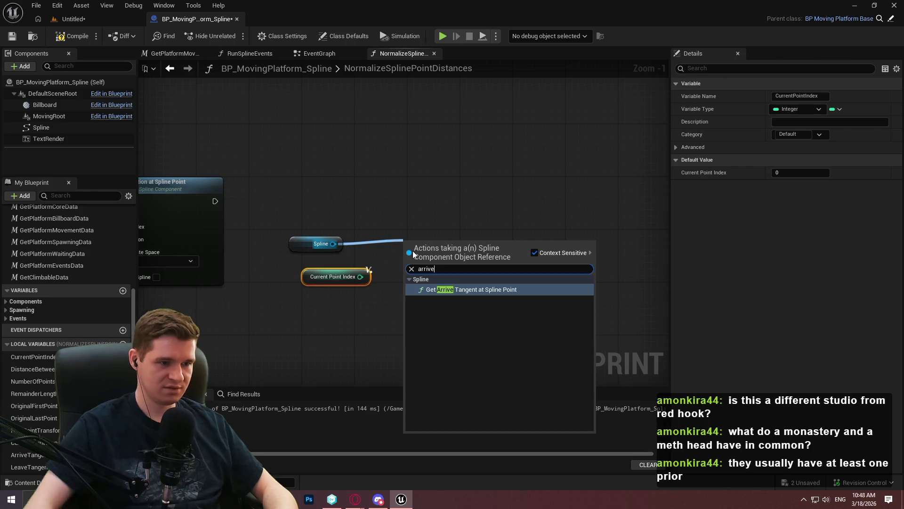
pyautogui.press('Escape')
pyautogui.moveTo(340, 222)
pyautogui.mouseDown()
pyautogui.moveTo(615, 232)
pyautogui.moveTo(466, 215)
pyautogui.moveTo(456, 204)
pyautogui.moveTo(543, 206)
pyautogui.moveTo(594, 227)
pyautogui.mouseUp()
pyautogui.rightClick(467, 216)
pyautogui.write('tam')
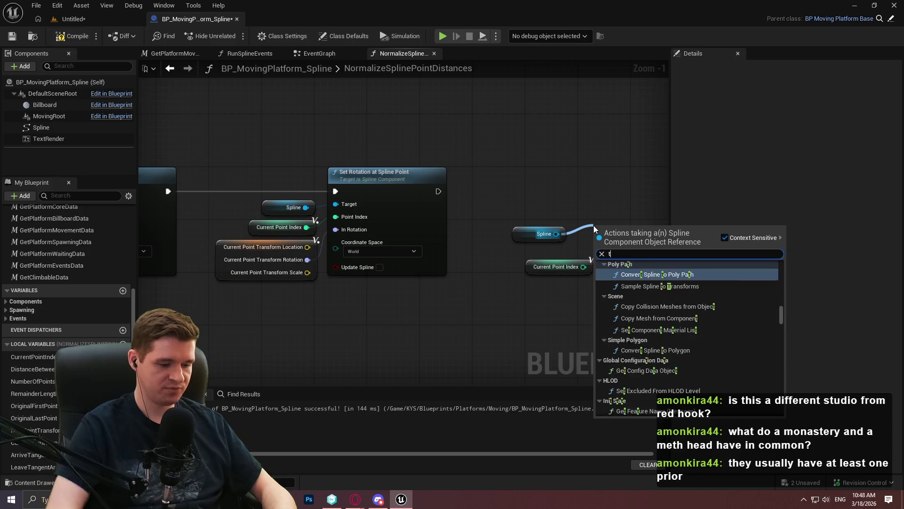
pyautogui.press('BackSpace')
pyautogui.write('nge')
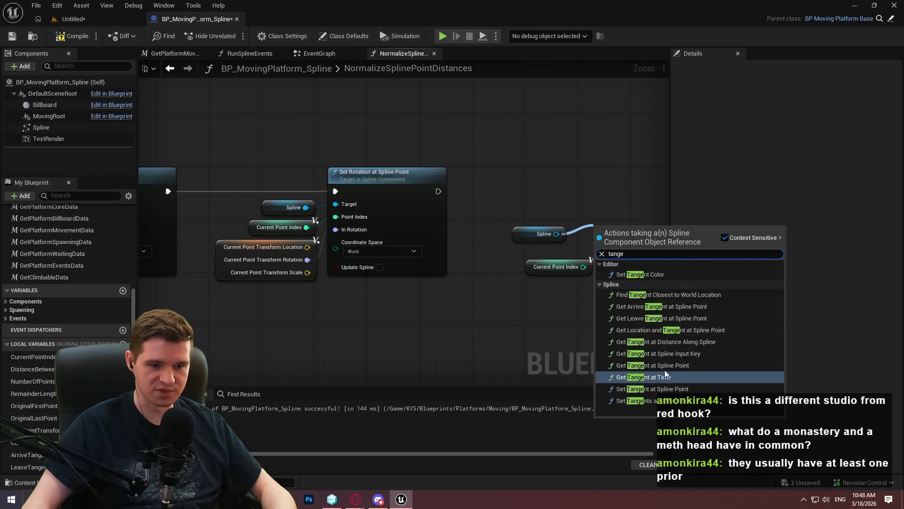
pyautogui.click(683, 401)
pyautogui.moveTo(451, 213); pyautogui.dragTo(559, 173)
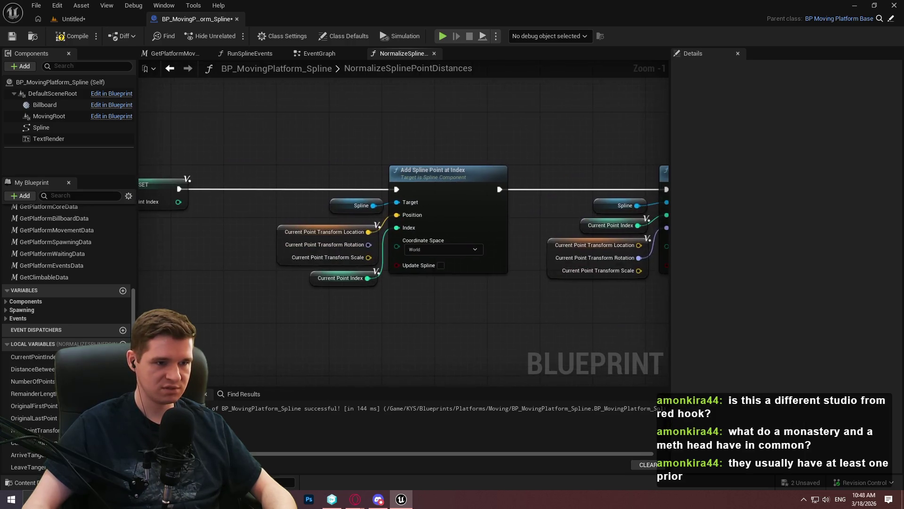
pyautogui.click(229, 203)
# Step: Run Set Tangents after Set Rotation, with Current Point Index feeding its Point Index
pyautogui.moveTo(234, 206)
pyautogui.mouseDown()
pyautogui.moveTo(706, 208)
pyautogui.moveTo(500, 225)
pyautogui.moveTo(467, 205)
pyautogui.moveTo(444, 207)
pyautogui.mouseUp()
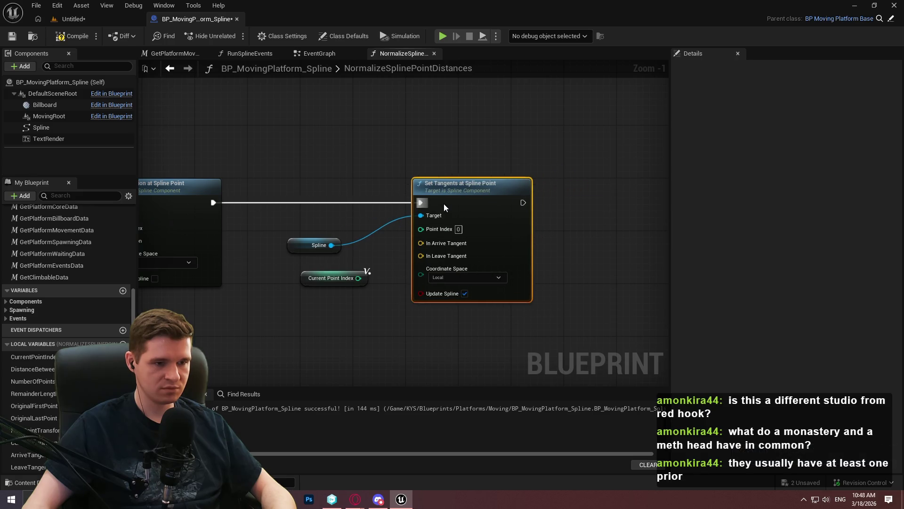
pyautogui.scroll(1, 334, 245)
pyautogui.moveTo(342, 244); pyautogui.dragTo(393, 222)
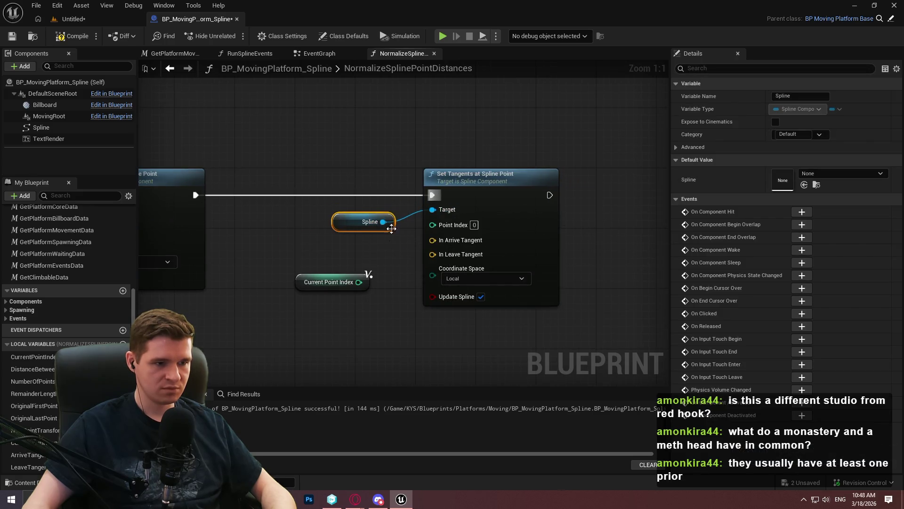
pyautogui.moveTo(358, 282)
pyautogui.mouseDown()
pyautogui.moveTo(432, 224)
pyautogui.moveTo(405, 253)
pyautogui.moveTo(392, 247)
pyautogui.mouseUp()
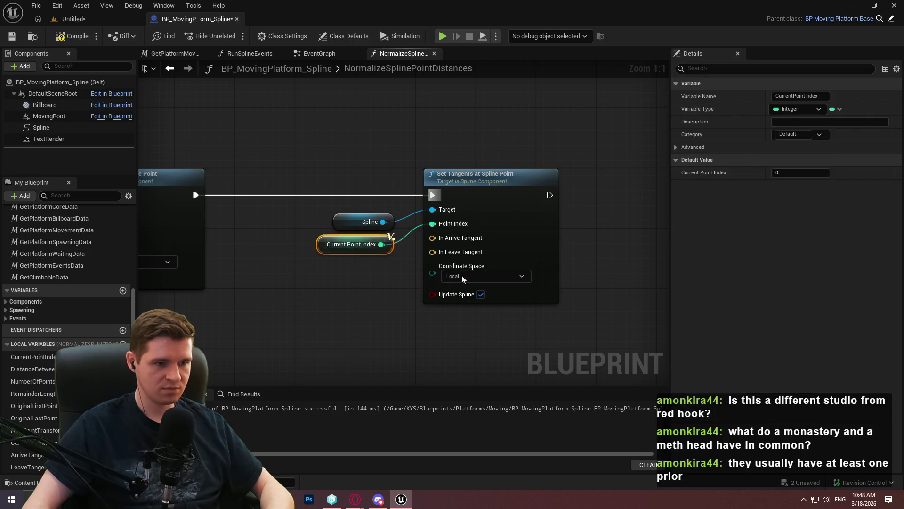
pyautogui.moveTo(565, 309); pyautogui.dragTo(358, 207)
pyautogui.moveTo(495, 188); pyautogui.dragTo(554, 188)
# Step: Add Arrive and Leave Tangent Array getters and set Set Tangents' coordinate space to World
pyautogui.click(322, 299)
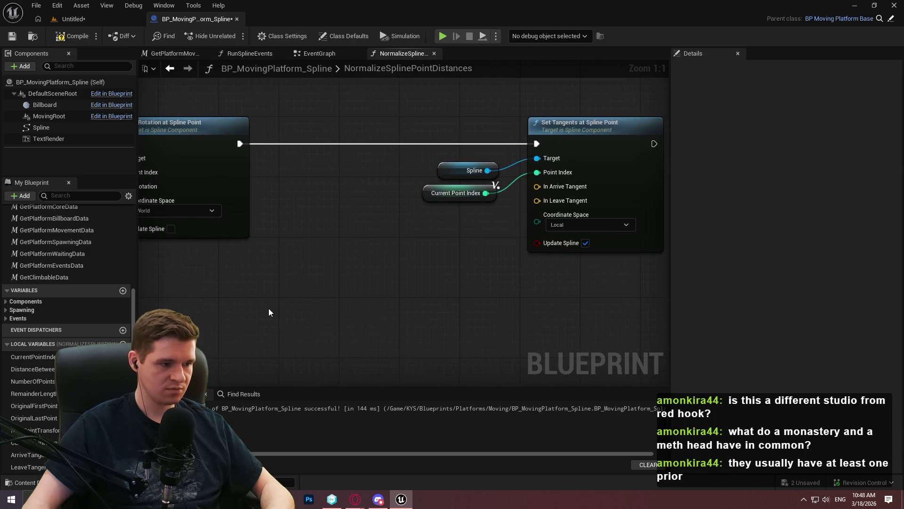
pyautogui.hotkey('ctrl', 'v')
pyautogui.moveTo(26, 455)
pyautogui.mouseDown()
pyautogui.moveTo(297, 337)
pyautogui.moveTo(547, 347)
pyautogui.moveTo(431, 337)
pyautogui.mouseUp()
pyautogui.click(471, 350)
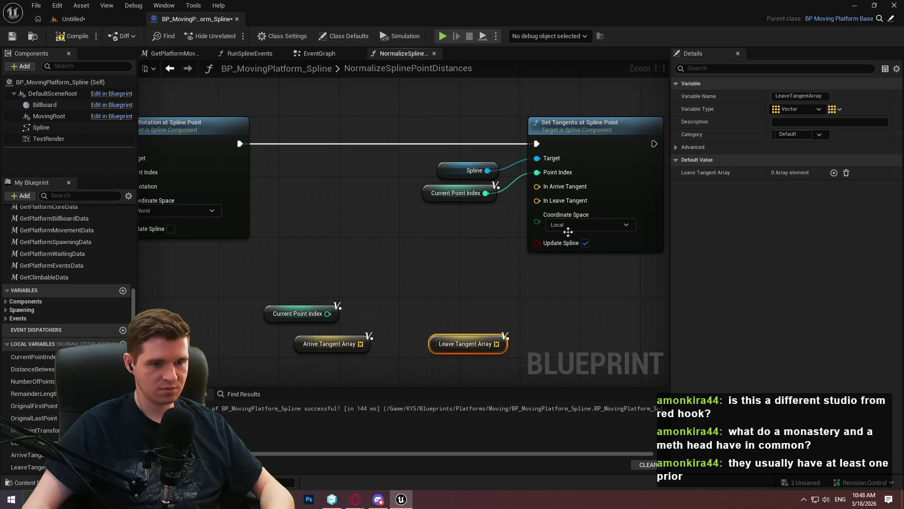
pyautogui.click(572, 221)
pyautogui.click(580, 248)
# Step: Add a GET node reading Arrive Tangent Array and duplicate it for the leave tangents
pyautogui.moveTo(579, 311); pyautogui.dragTo(556, 256)
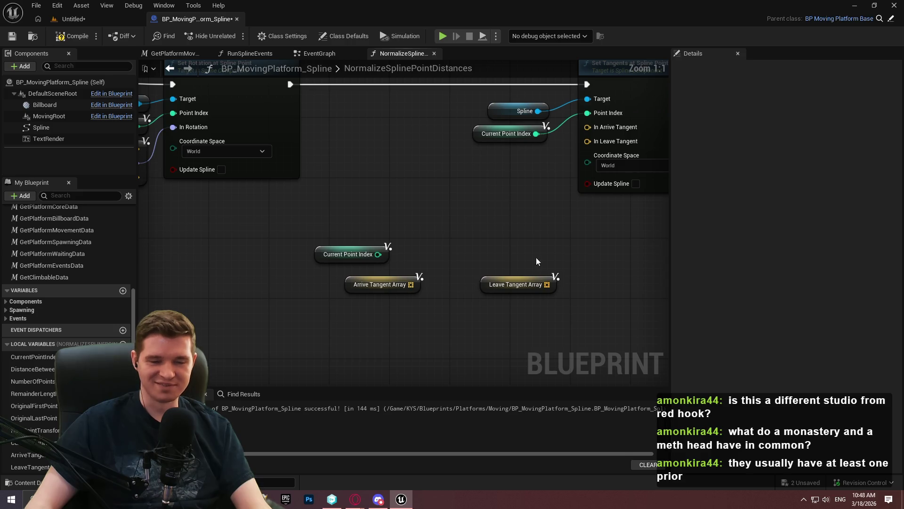
pyautogui.moveTo(502, 276)
pyautogui.mouseDown()
pyautogui.moveTo(459, 297)
pyautogui.moveTo(367, 300)
pyautogui.mouseUp()
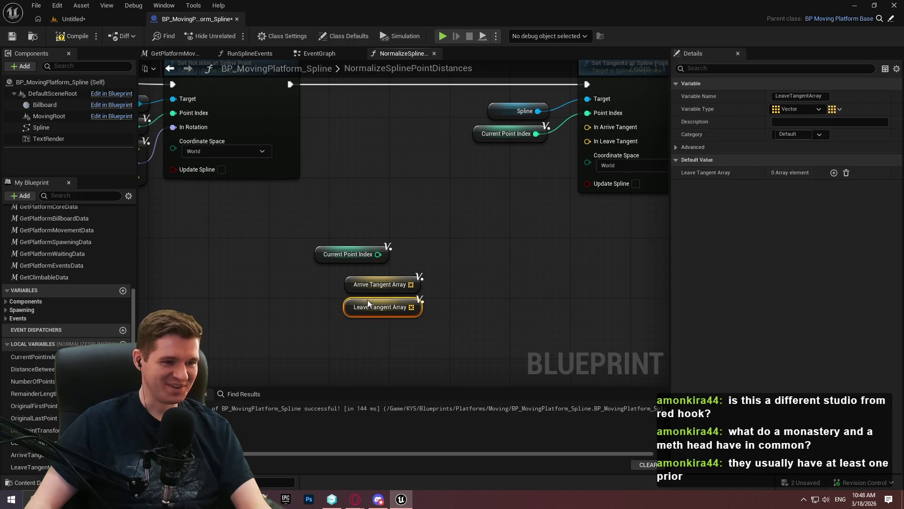
pyautogui.moveTo(389, 257); pyautogui.dragTo(452, 287)
pyautogui.write('get')
pyautogui.click(501, 419)
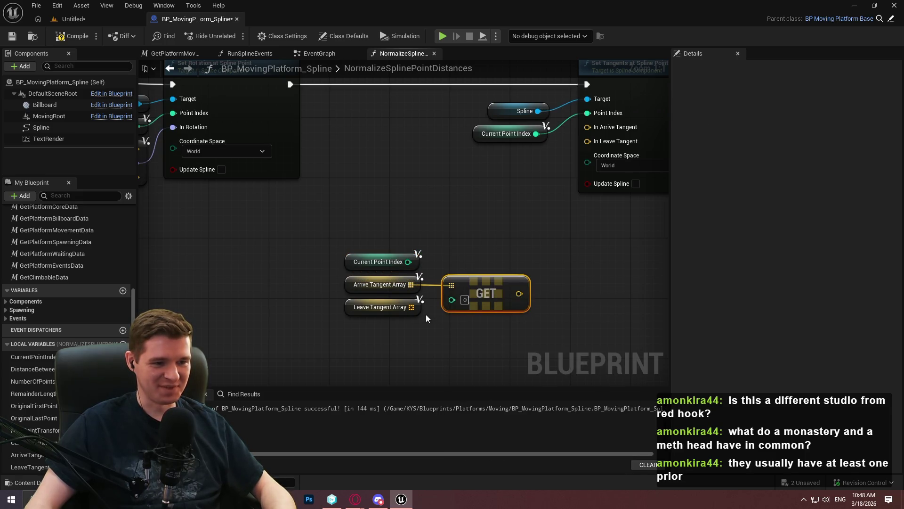
pyautogui.hotkey('ctrl', 'w')
# Step: Wire Leave Tangent Array into the second GET and Current Point Index into both GET indices
pyautogui.moveTo(410, 309); pyautogui.dragTo(444, 326)
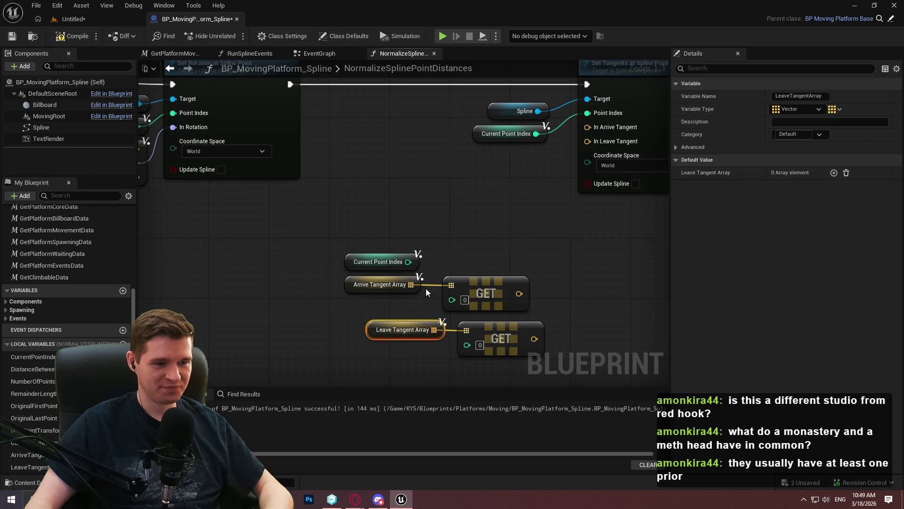
pyautogui.moveTo(419, 285); pyautogui.dragTo(433, 284)
pyautogui.click(375, 261)
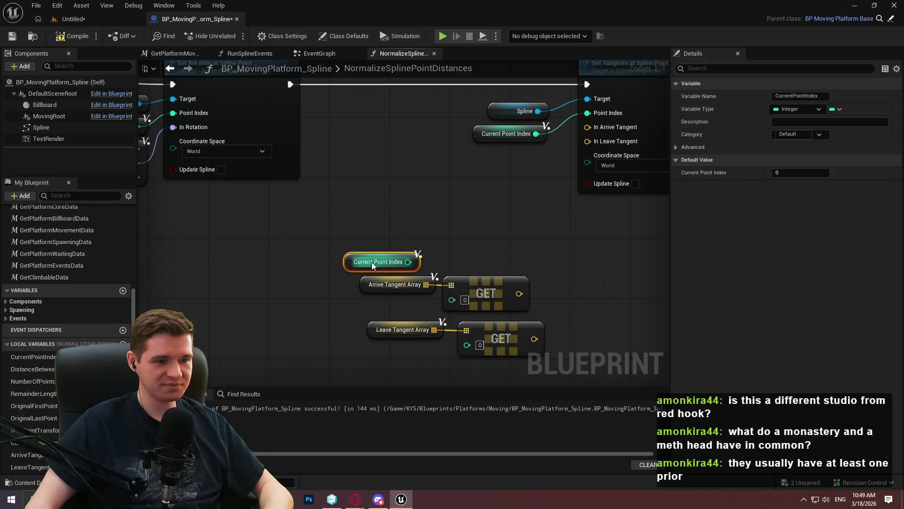
pyautogui.moveTo(371, 262); pyautogui.dragTo(363, 310)
pyautogui.moveTo(423, 307); pyautogui.dragTo(453, 300)
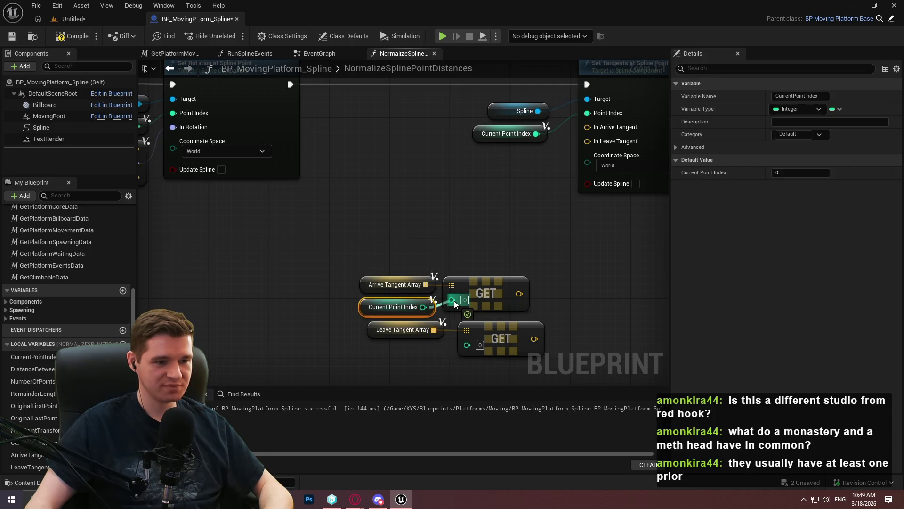
pyautogui.click(374, 310)
pyautogui.hotkey('ctrl', 'c')
pyautogui.hotkey('ctrl', 'v')
pyautogui.moveTo(439, 352); pyautogui.dragTo(466, 344)
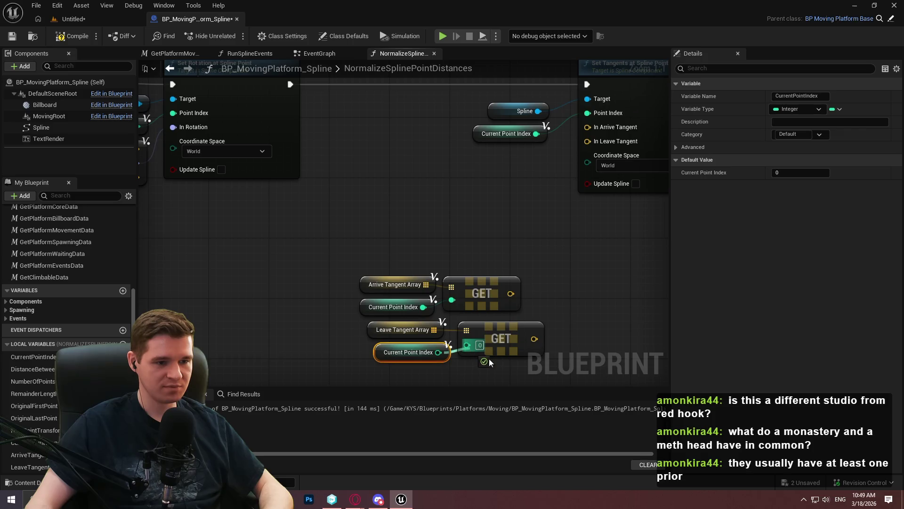
pyautogui.moveTo(550, 362); pyautogui.dragTo(365, 320)
pyautogui.moveTo(498, 338); pyautogui.dragTo(482, 338)
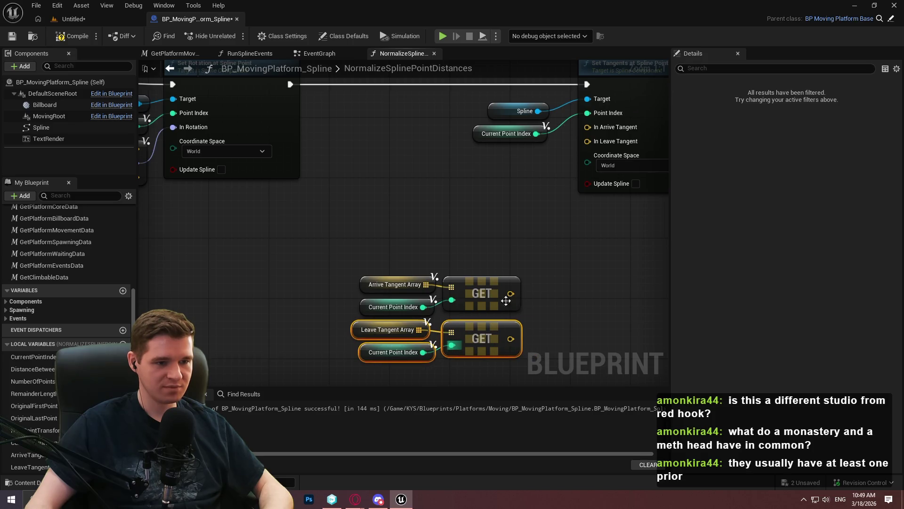
pyautogui.click(473, 369)
# Step: Connect the GET results to In Arrive Tangent and In Leave Tangent, then compile
pyautogui.moveTo(510, 291)
pyautogui.mouseDown()
pyautogui.moveTo(600, 126)
pyautogui.moveTo(511, 340)
pyautogui.moveTo(350, 273)
pyautogui.mouseUp()
pyautogui.moveTo(467, 278); pyautogui.dragTo(484, 160)
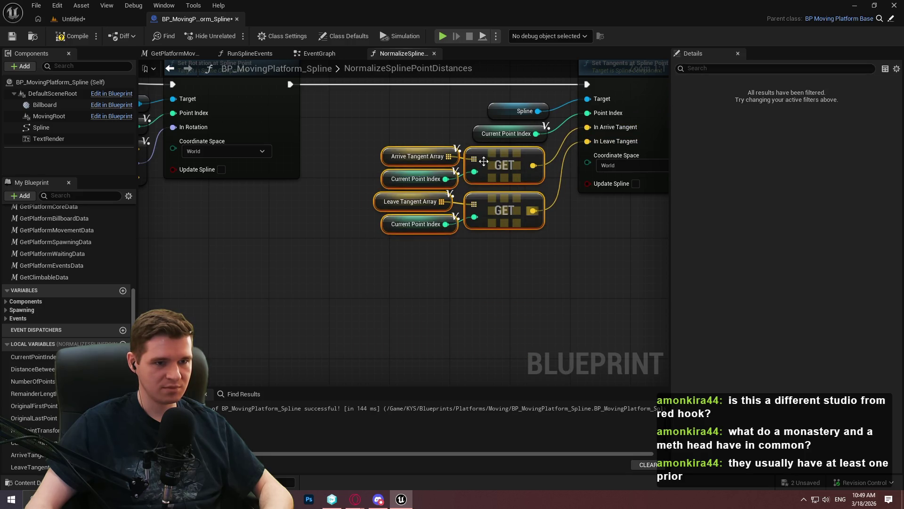
pyautogui.click(608, 283)
pyautogui.scroll(-4, 612, 273)
pyautogui.scroll(-6, 560, 283)
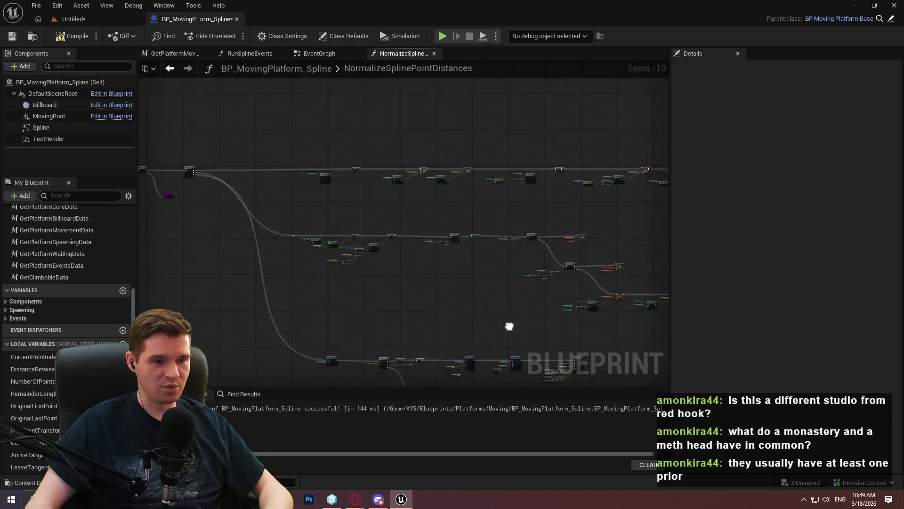
pyautogui.click(73, 36)
# Step: Save the Blueprint and run NormalizeSplinePointDistances on the spline platform in the level
pyautogui.click(10, 38)
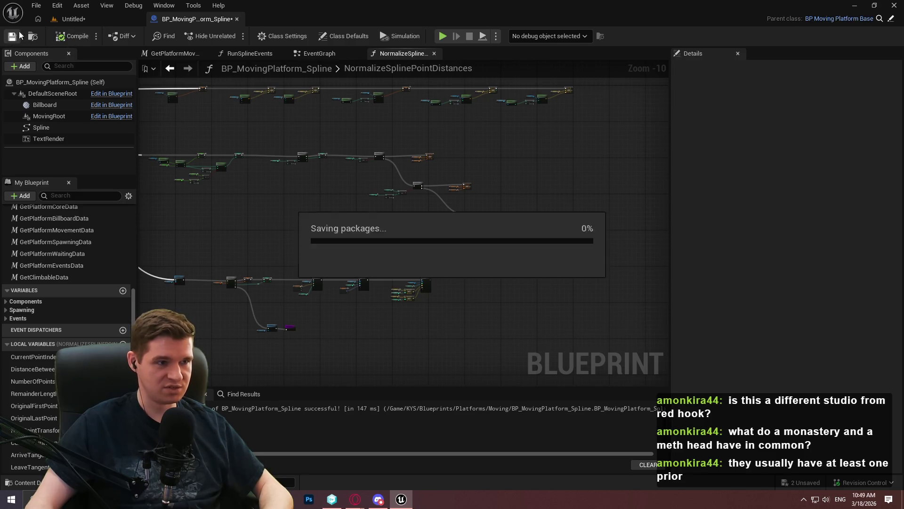
pyautogui.click(87, 18)
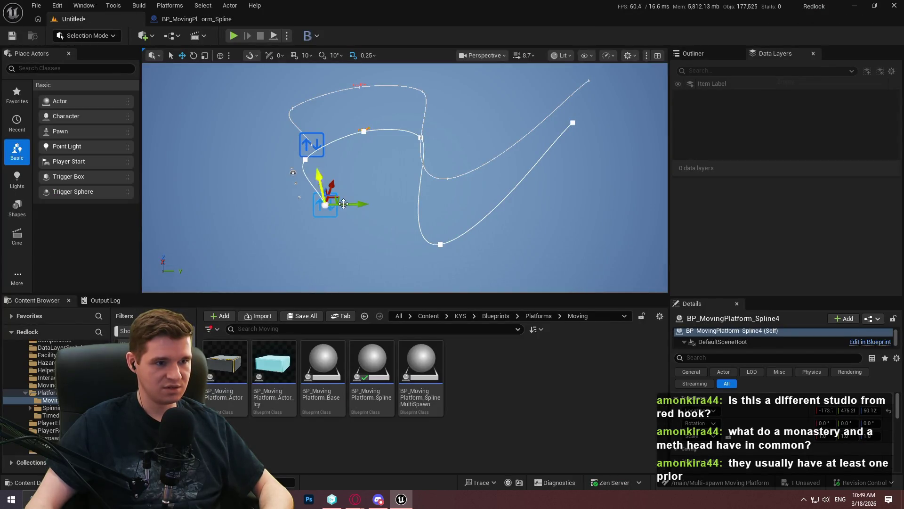
pyautogui.scroll(-5, 792, 438)
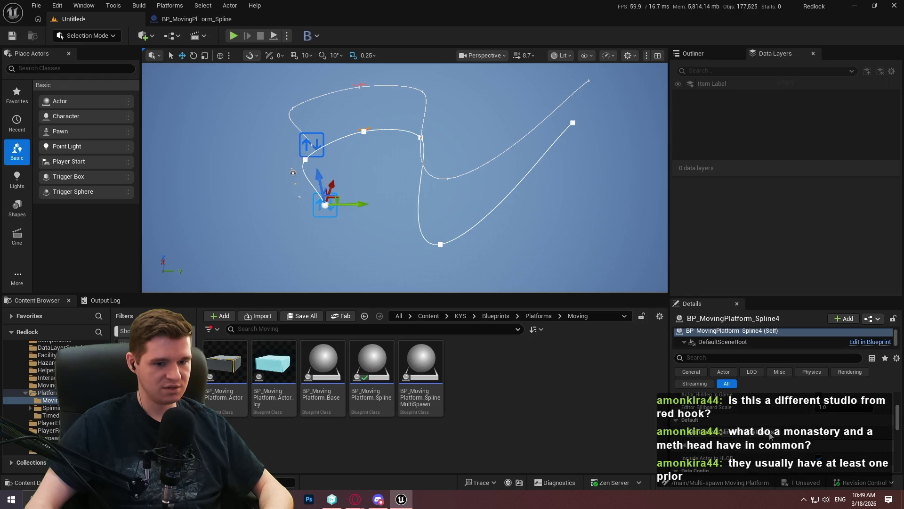
pyautogui.click(758, 432)
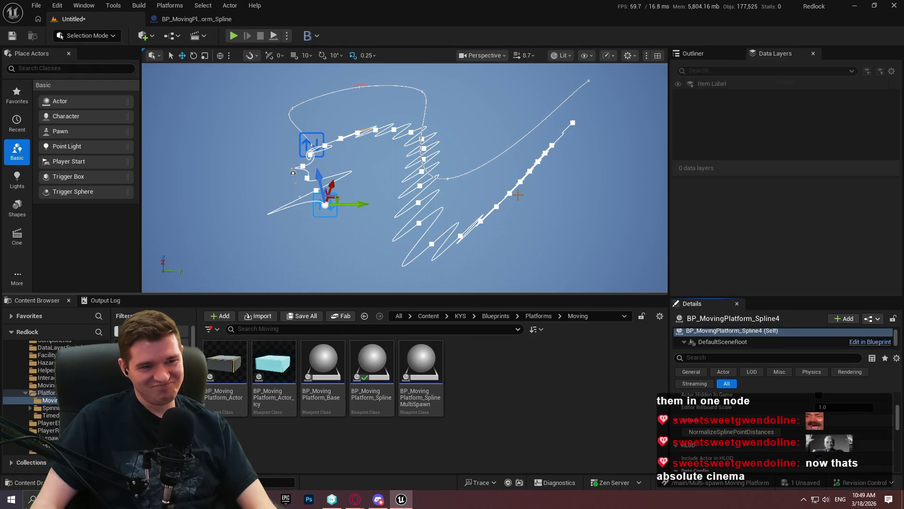
# Step: Delete the zigzag spline platform, duplicate the remaining one below, and return to the Blueprint
pyautogui.press('Delete')
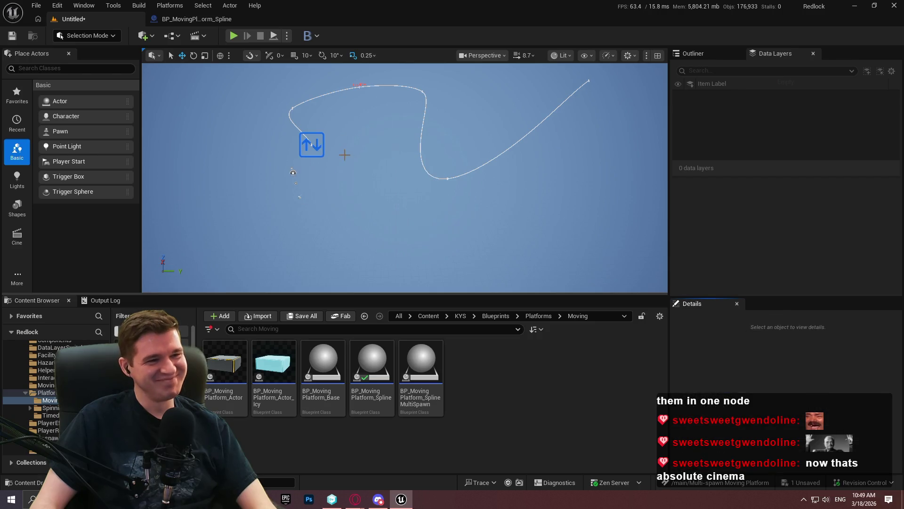
pyautogui.click(310, 143)
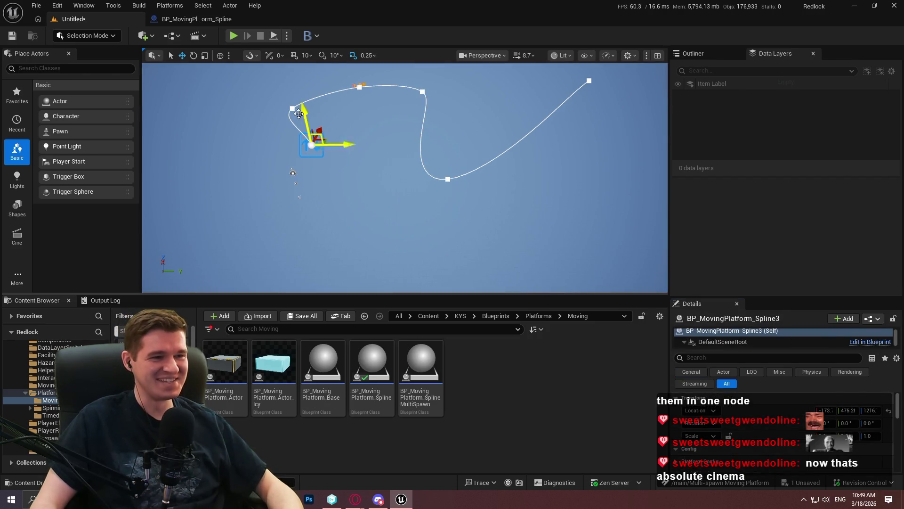
pyautogui.keyDown('alt'); pyautogui.moveTo(312, 145); pyautogui.dragTo(313, 183); pyautogui.keyUp('alt')
pyautogui.click(196, 19)
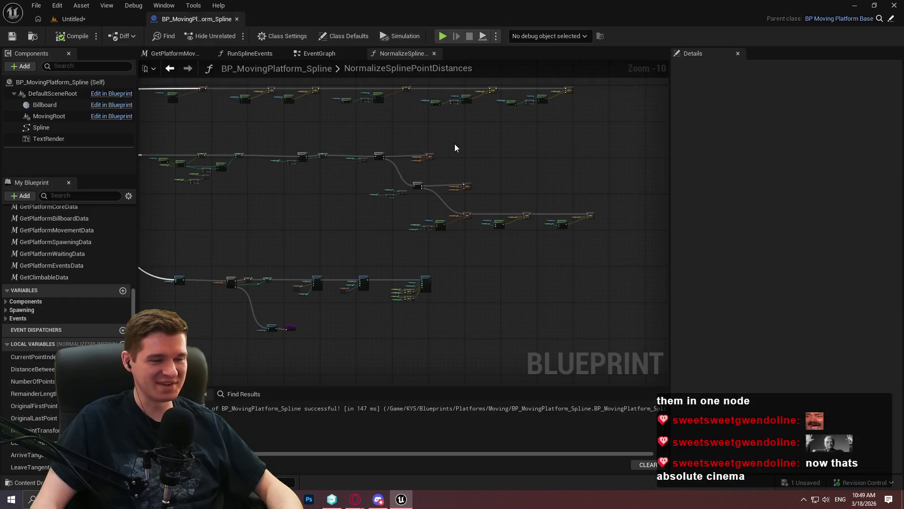
pyautogui.scroll(9, 479, 102)
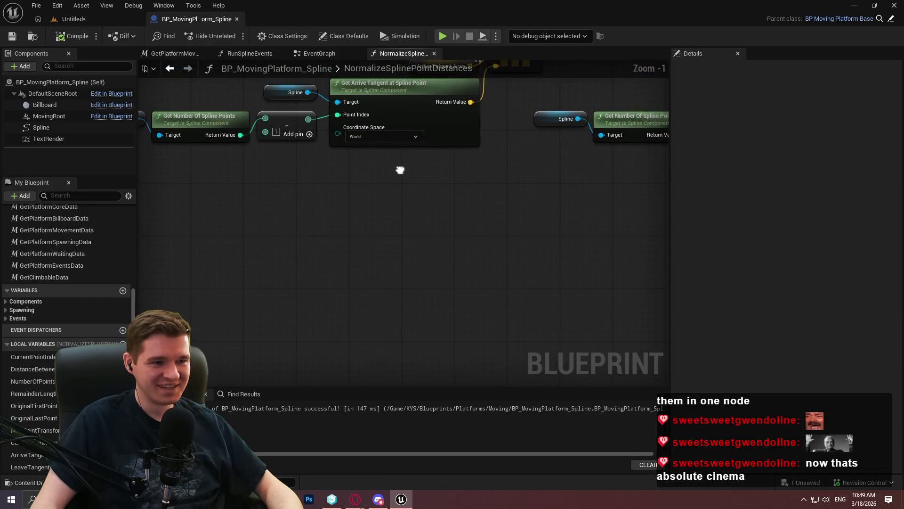
pyautogui.moveTo(231, 212)
pyautogui.mouseDown()
pyautogui.moveTo(184, 277)
pyautogui.moveTo(142, 245)
pyautogui.moveTo(151, 244)
pyautogui.moveTo(141, 236)
pyautogui.moveTo(666, 201)
pyautogui.moveTo(778, 275)
pyautogui.mouseUp()
pyautogui.moveTo(330, 236)
pyautogui.mouseDown()
pyautogui.moveTo(386, 265)
pyautogui.moveTo(471, 285)
pyautogui.moveTo(542, 289)
pyautogui.moveTo(593, 274)
pyautogui.moveTo(174, 284)
pyautogui.mouseUp()
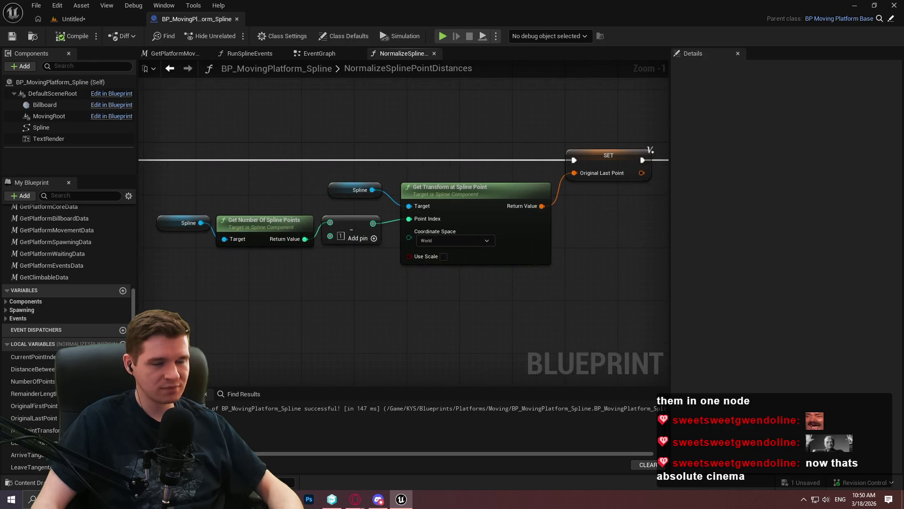
pyautogui.moveTo(629, 301); pyautogui.dragTo(233, 278)
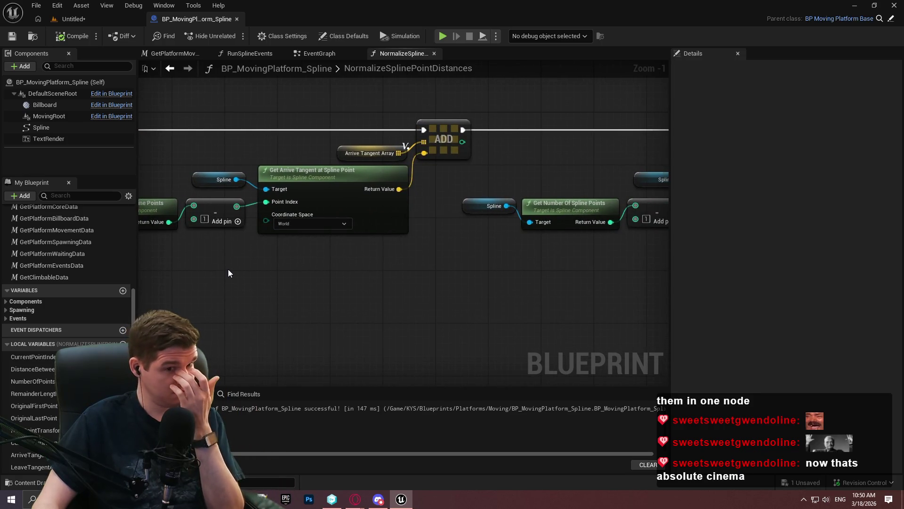
pyautogui.scroll(-3, 504, 145)
pyautogui.moveTo(505, 145); pyautogui.dragTo(556, 198)
pyautogui.moveTo(490, 363)
pyautogui.mouseDown()
pyautogui.moveTo(657, 192)
pyautogui.moveTo(434, 206)
pyautogui.mouseUp()
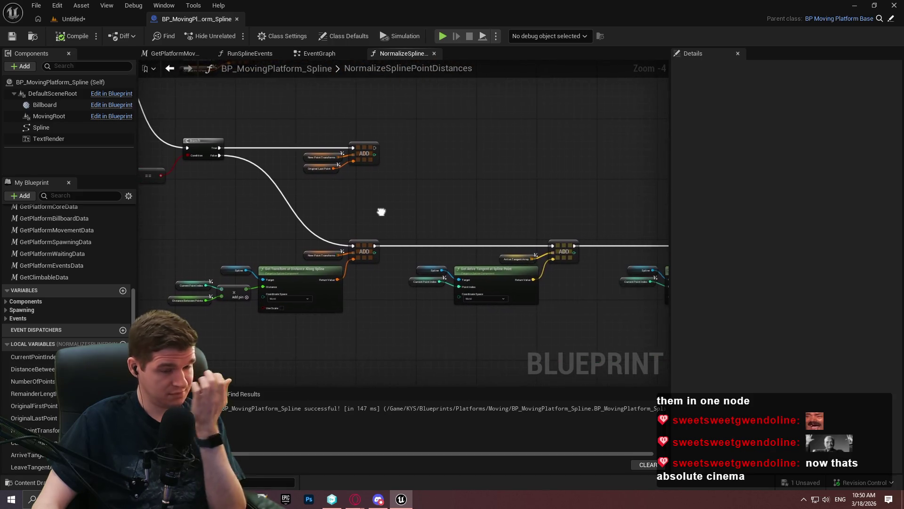
pyautogui.scroll(2, 293, 198)
pyautogui.moveTo(350, 293)
pyautogui.mouseDown()
pyautogui.moveTo(506, 276)
pyautogui.moveTo(615, 281)
pyautogui.moveTo(529, 123)
pyautogui.mouseUp()
pyautogui.moveTo(269, 275); pyautogui.dragTo(353, 259)
pyautogui.scroll(3, 289, 317)
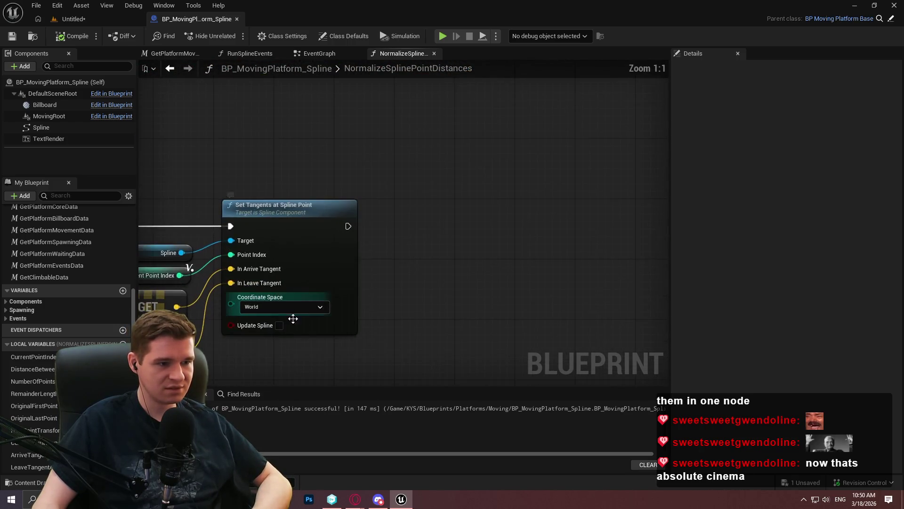
pyautogui.moveTo(288, 317); pyautogui.dragTo(549, 289)
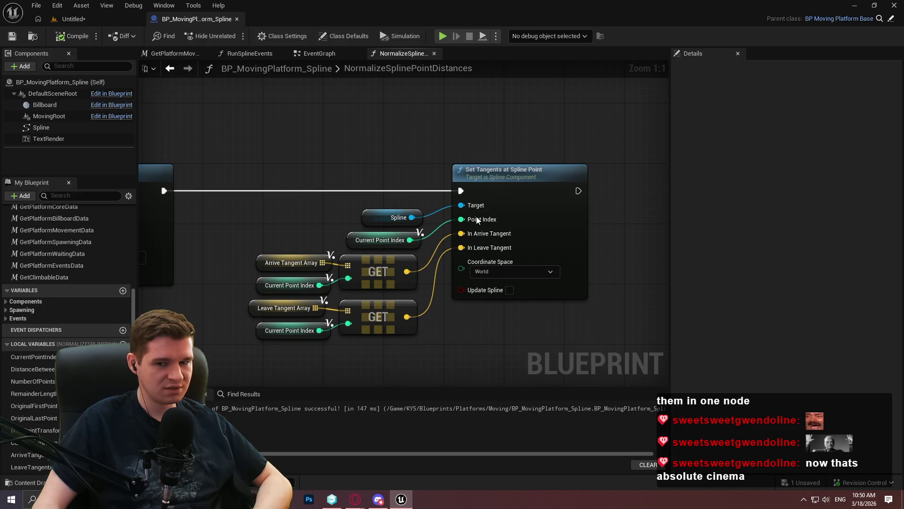
pyautogui.scroll(-1, 494, 126)
pyautogui.scroll(-3, 491, 138)
pyautogui.moveTo(403, 147)
pyautogui.mouseDown()
pyautogui.moveTo(544, 326)
pyautogui.moveTo(484, 251)
pyautogui.moveTo(372, 233)
pyautogui.mouseUp()
pyautogui.scroll(-1, 485, 250)
# Step: Add a breakpoint on Clear Spline Points and run NormalizeSplinePointDistances again in the level
pyautogui.rightClick(372, 234)
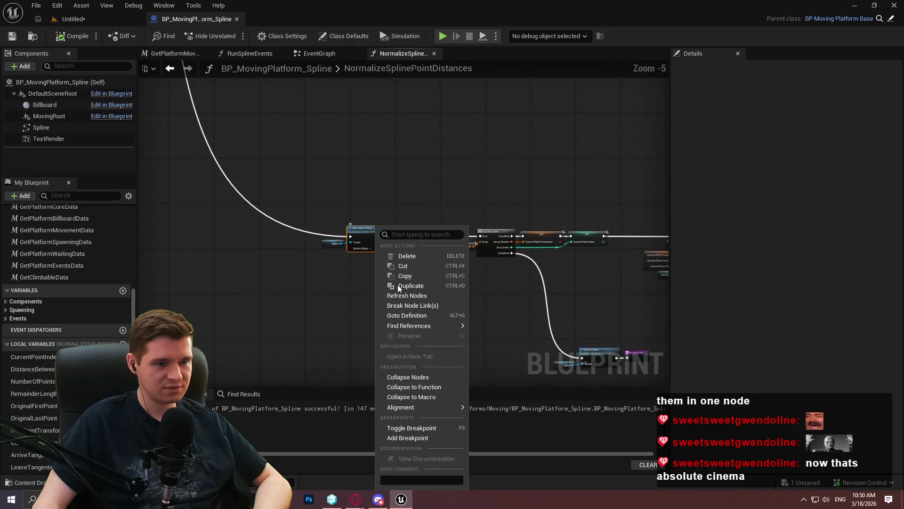
pyautogui.click(424, 438)
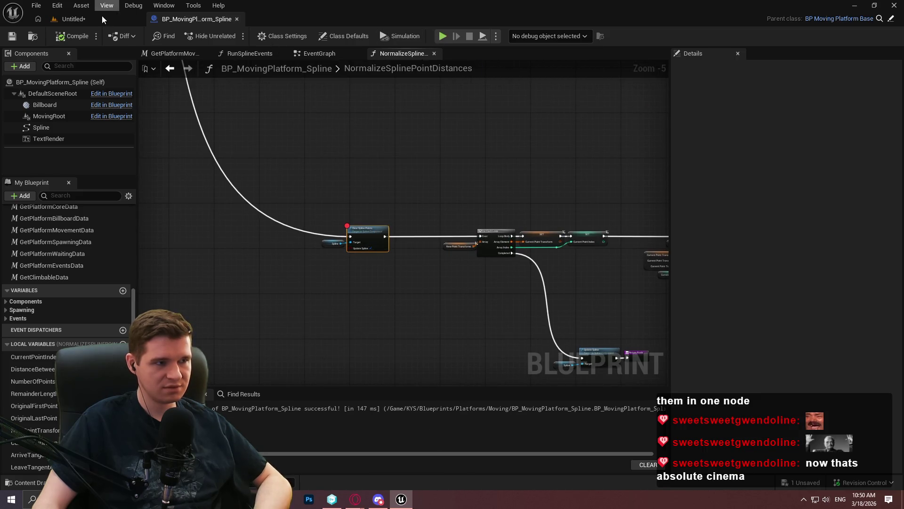
pyautogui.click(101, 18)
pyautogui.scroll(-3, 759, 443)
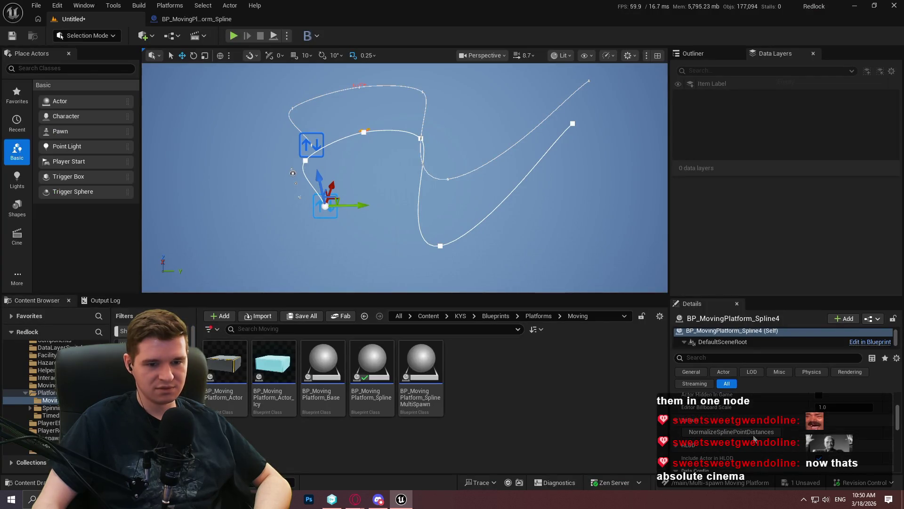
pyautogui.click(753, 431)
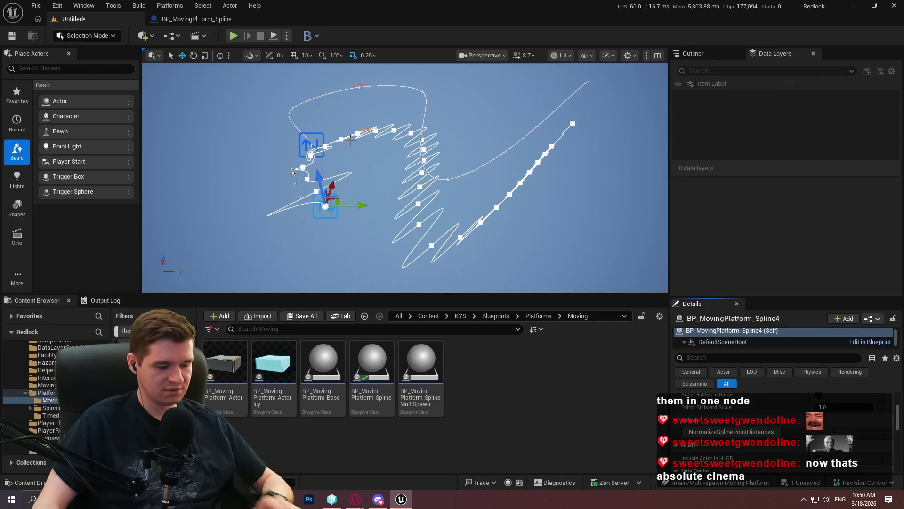
# Step: Restore the zigzag spline with undo/redo and duplicate the spline platform down-right
pyautogui.hotkey('ctrl', 'z')
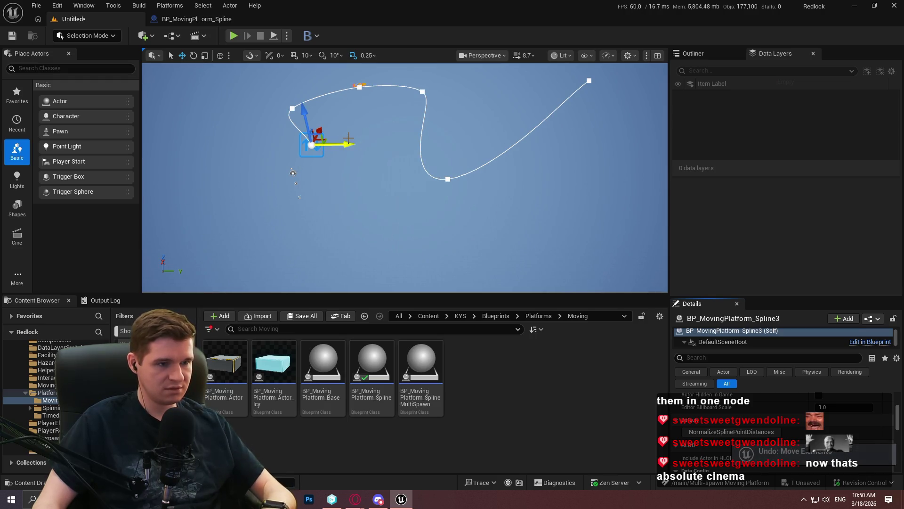
pyautogui.hotkey('ctrl', 'y')
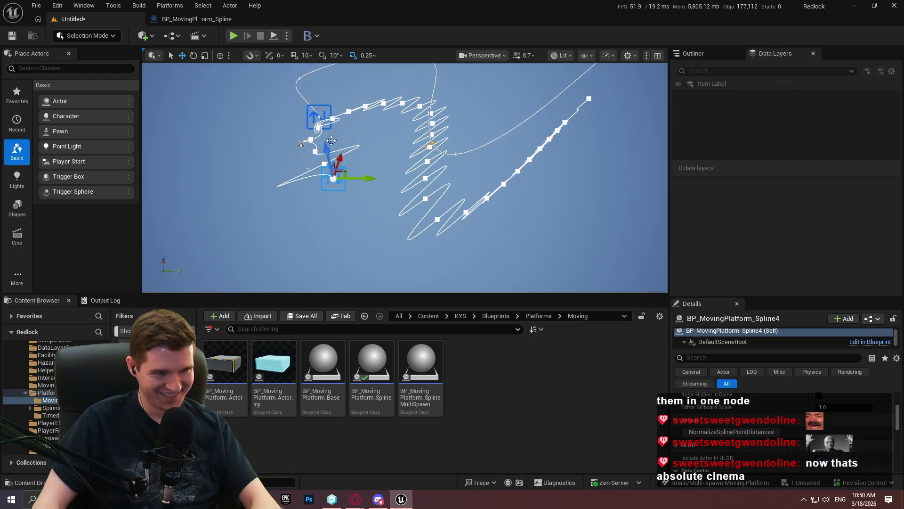
pyautogui.press('Escape')
pyautogui.click(320, 118)
pyautogui.moveTo(323, 116)
pyautogui.mouseDown()
pyautogui.moveTo(344, 191)
pyautogui.moveTo(331, 168)
pyautogui.mouseUp()
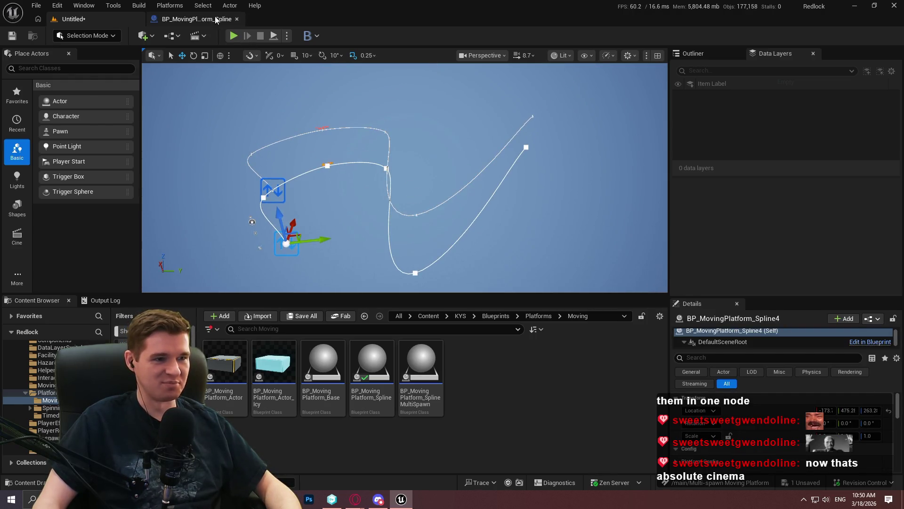
# Step: Debug the BP_MovingPlatform_Spline4 instance with a breakpoint on Clear Spline Points
pyautogui.click(210, 19)
pyautogui.rightClick(369, 230)
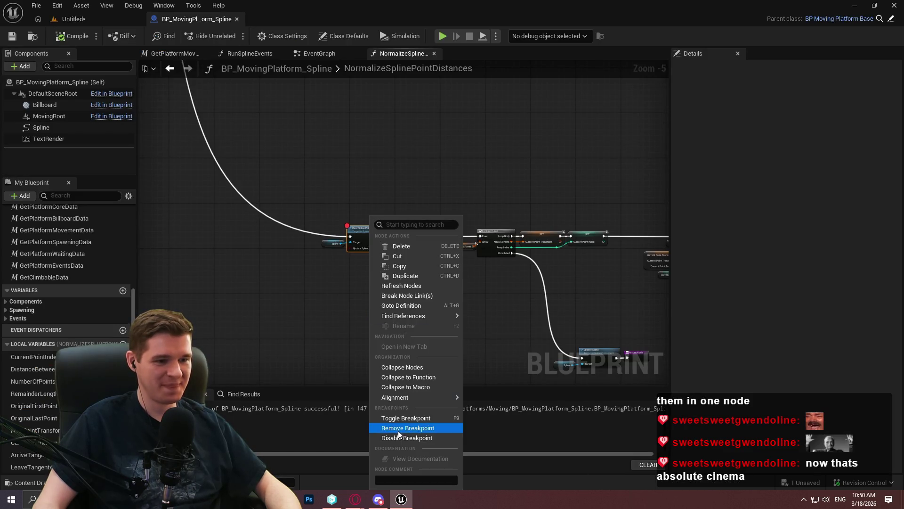
pyautogui.click(413, 426)
pyautogui.click(551, 38)
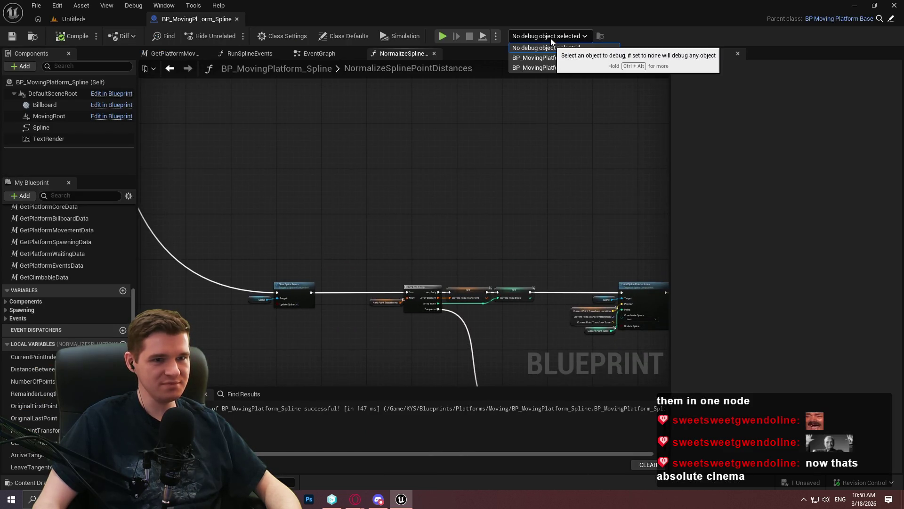
pyautogui.click(551, 67)
pyautogui.rightClick(300, 290)
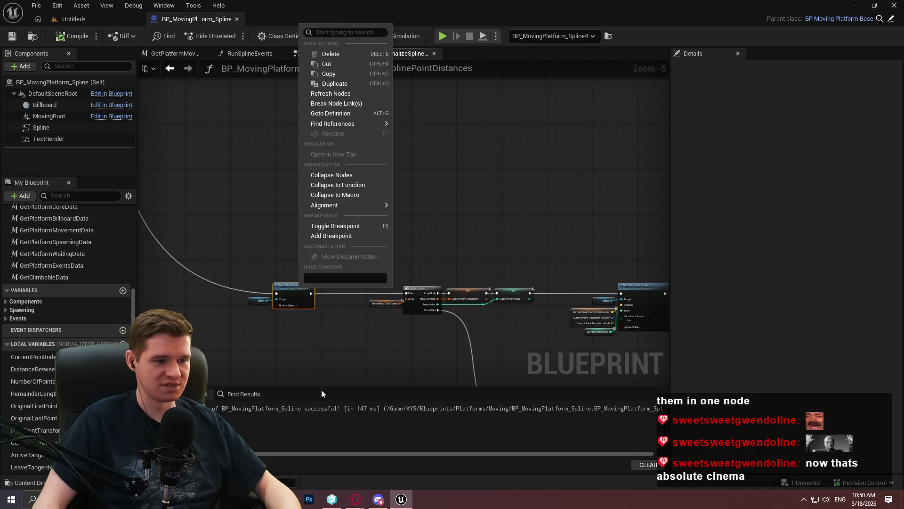
pyautogui.click(346, 236)
# Step: Back in the level, select a spline point, then the moving platform spline actor
pyautogui.click(102, 21)
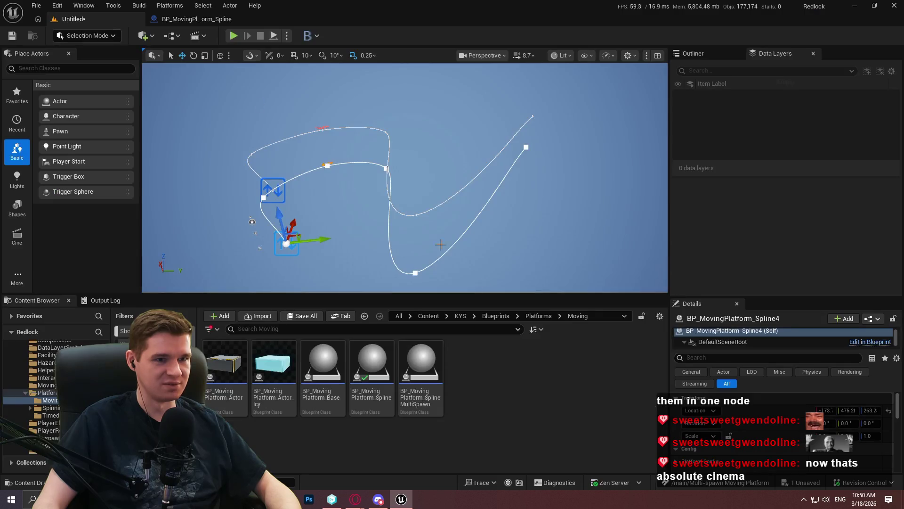
pyautogui.click(288, 240)
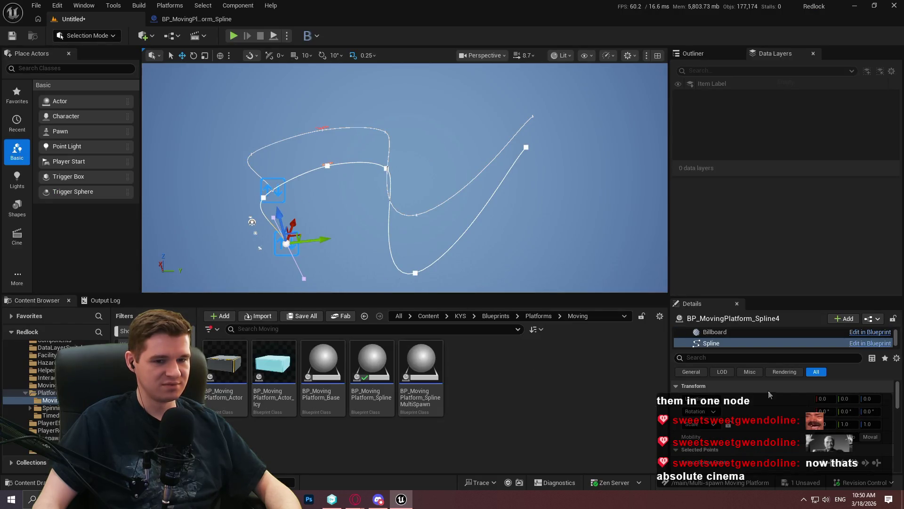
pyautogui.click(428, 224)
pyautogui.click(285, 242)
# Step: Open the actor's NormalizeSplinePointDistances graph and read the New Point Transforms debug values
pyautogui.scroll(-5, 749, 433)
pyautogui.click(749, 434)
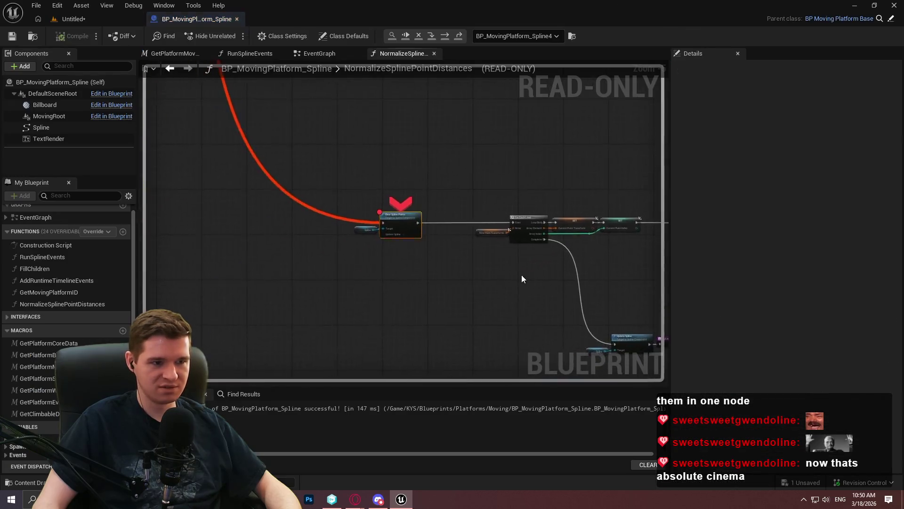
pyautogui.scroll(3, 525, 300)
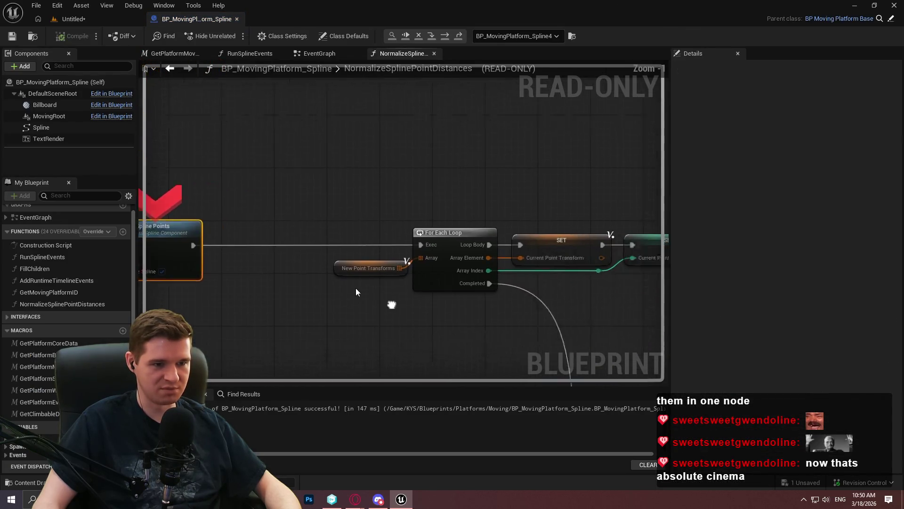
pyautogui.moveTo(343, 251)
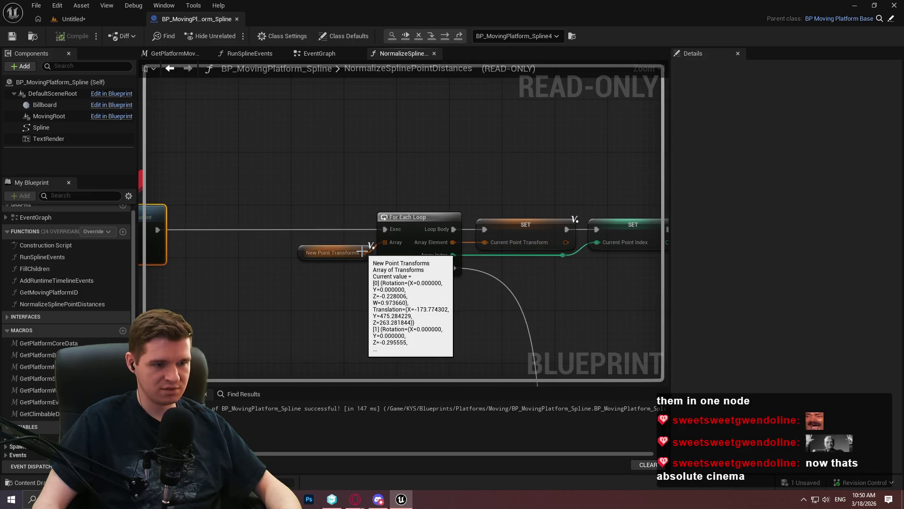
pyautogui.scroll(-10, 360, 253)
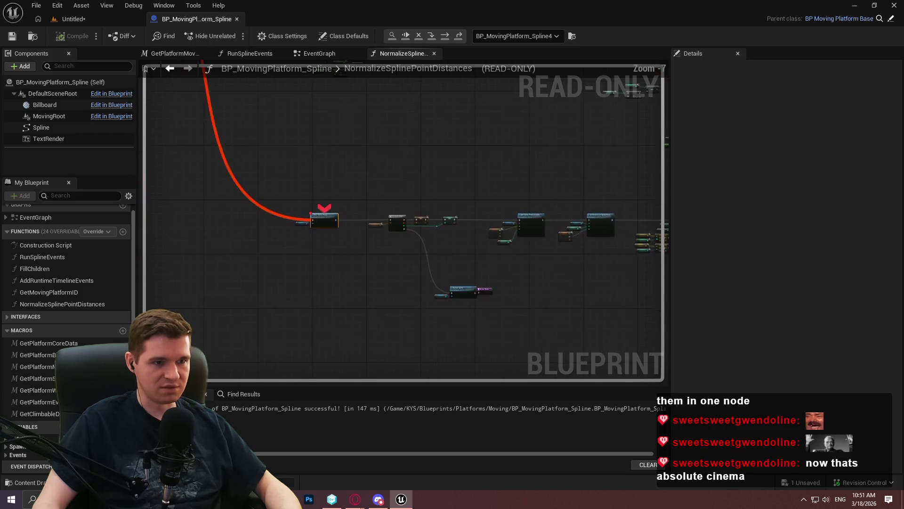
# Step: Inspect the live vectors held in the Arrive Tangent Array pin
pyautogui.scroll(5, 458, 229)
pyautogui.moveTo(387, 238)
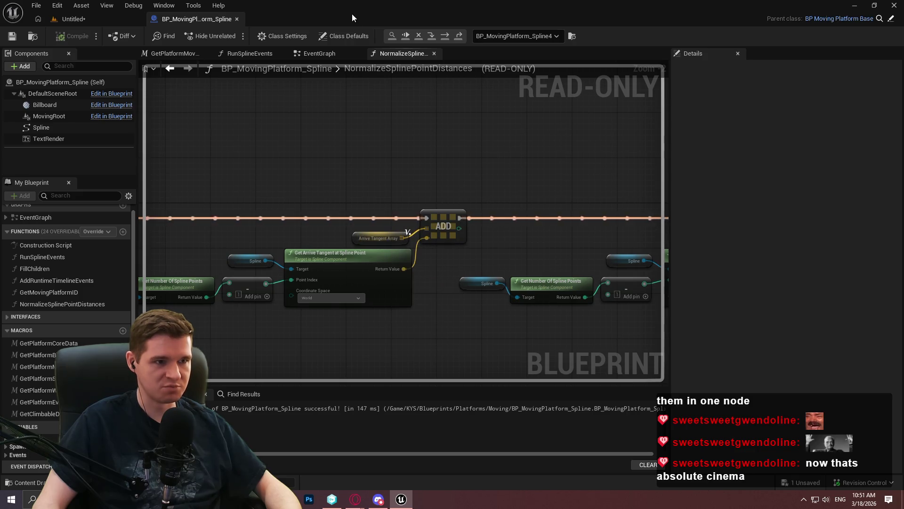
pyautogui.click(401, 238)
pyautogui.rightClick(399, 239)
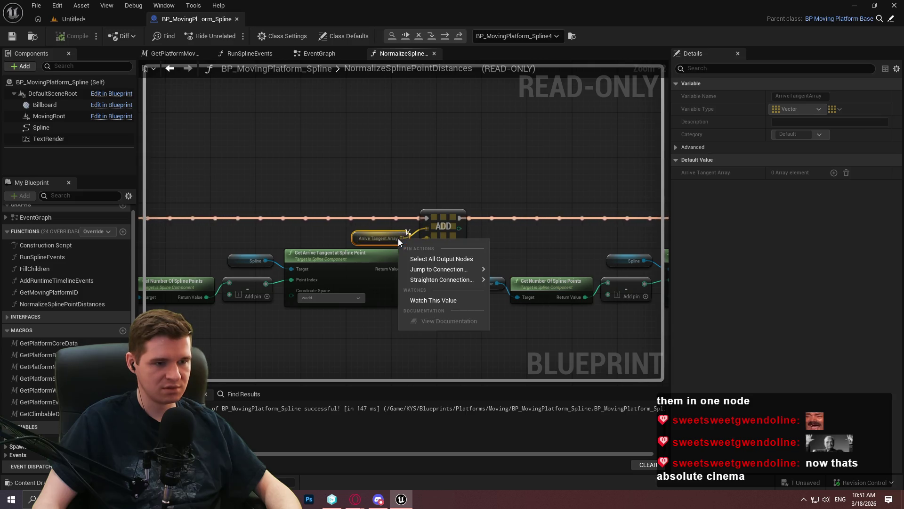
pyautogui.click(389, 210)
pyautogui.moveTo(398, 238)
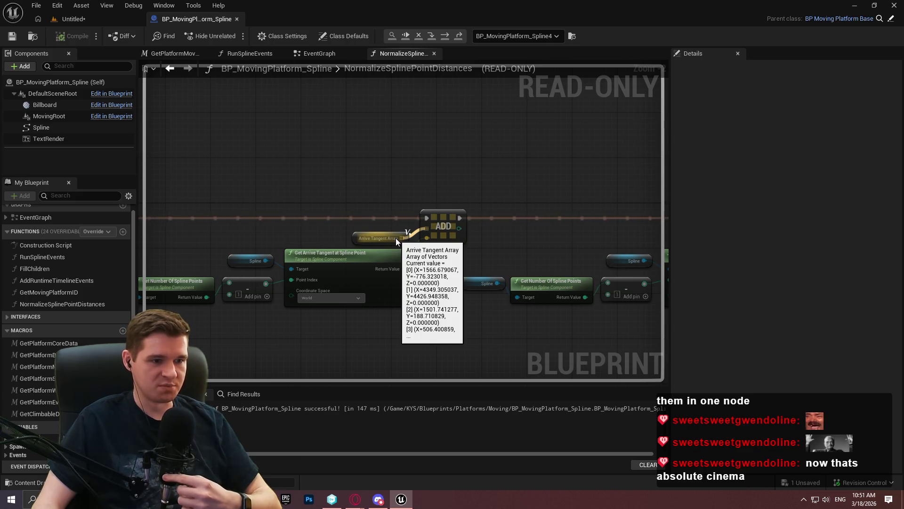
pyautogui.scroll(-6, 419, 212)
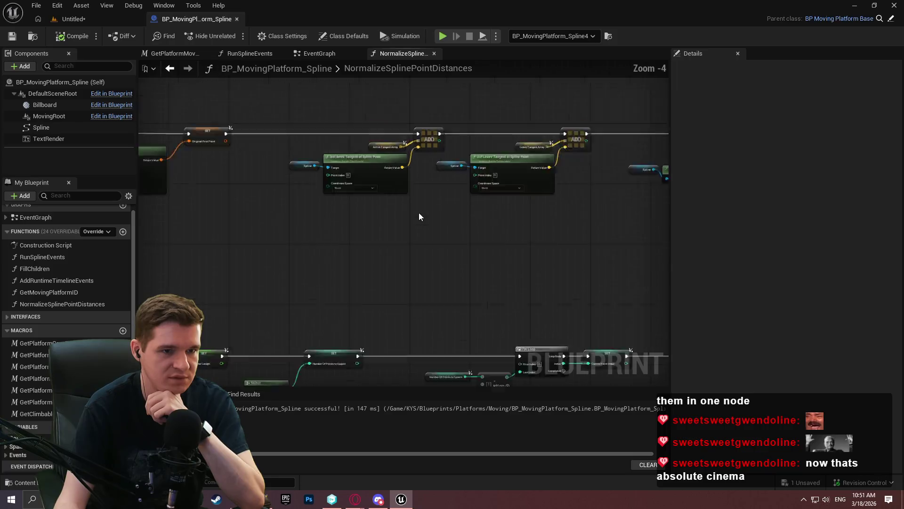
# Step: Delete the upper row of tangent and ADD nodes, then undo the deletion
pyautogui.scroll(2, 575, 243)
pyautogui.moveTo(575, 246); pyautogui.dragTo(307, 159)
pyautogui.scroll(2, 325, 190)
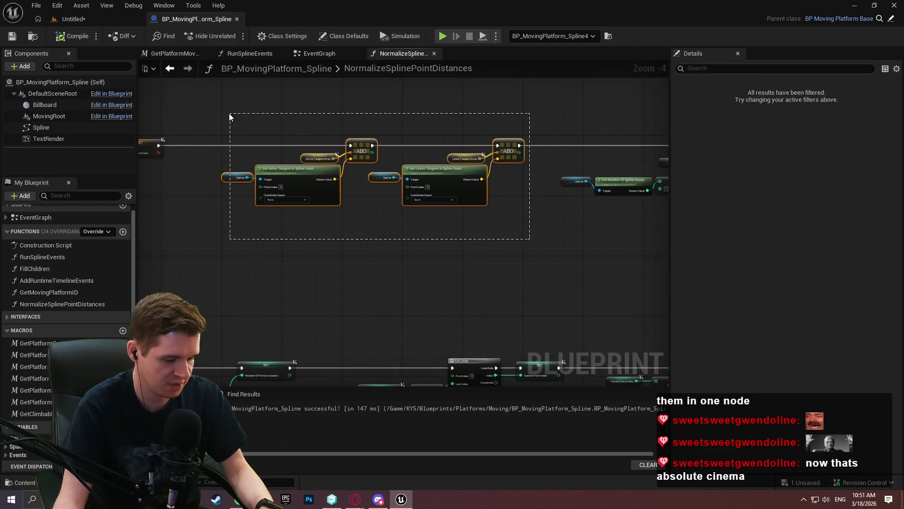
pyautogui.press('Delete')
pyautogui.hotkey('ctrl', 'z')
pyautogui.scroll(3, 393, 155)
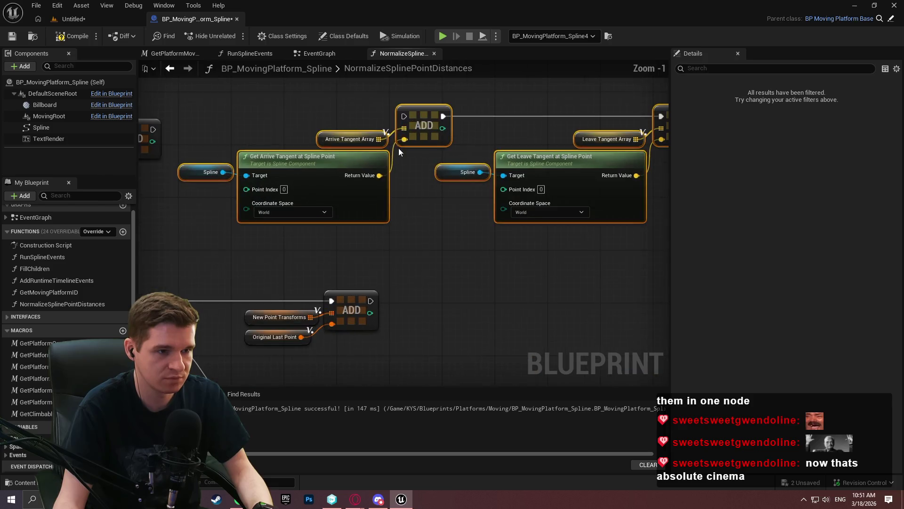
pyautogui.moveTo(402, 119)
pyautogui.mouseDown()
pyautogui.moveTo(561, 119)
pyautogui.moveTo(615, 130)
pyautogui.mouseUp()
pyautogui.scroll(-8, 496, 162)
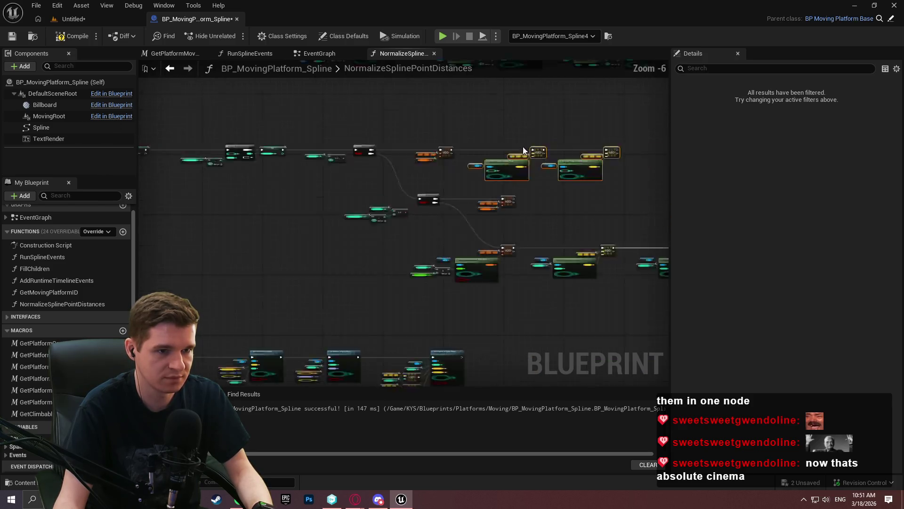
# Step: Select the top row of nodes and nudge them beside the ADD node
pyautogui.moveTo(513, 236); pyautogui.dragTo(284, 188)
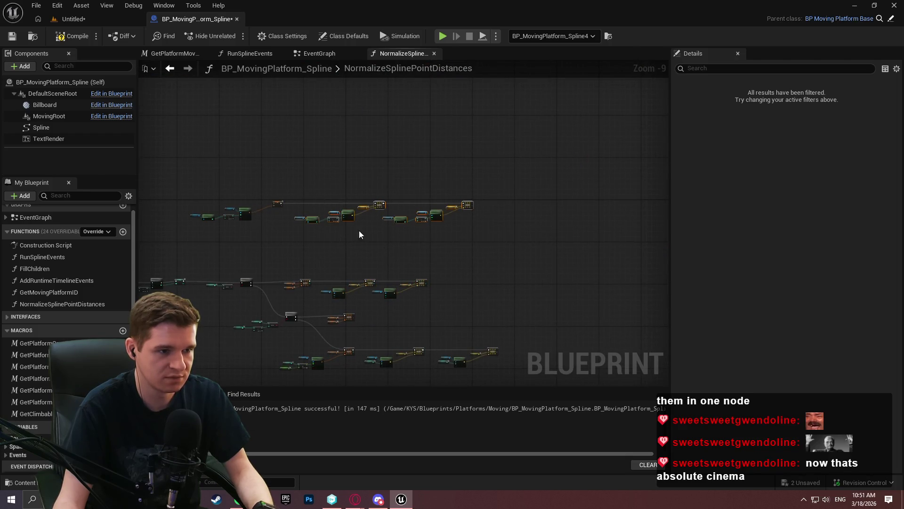
pyautogui.moveTo(346, 226); pyautogui.dragTo(354, 110)
pyautogui.moveTo(442, 151); pyautogui.dragTo(468, 224)
pyautogui.moveTo(584, 193)
pyautogui.mouseDown()
pyautogui.moveTo(324, 139)
pyautogui.moveTo(336, 144)
pyautogui.mouseUp()
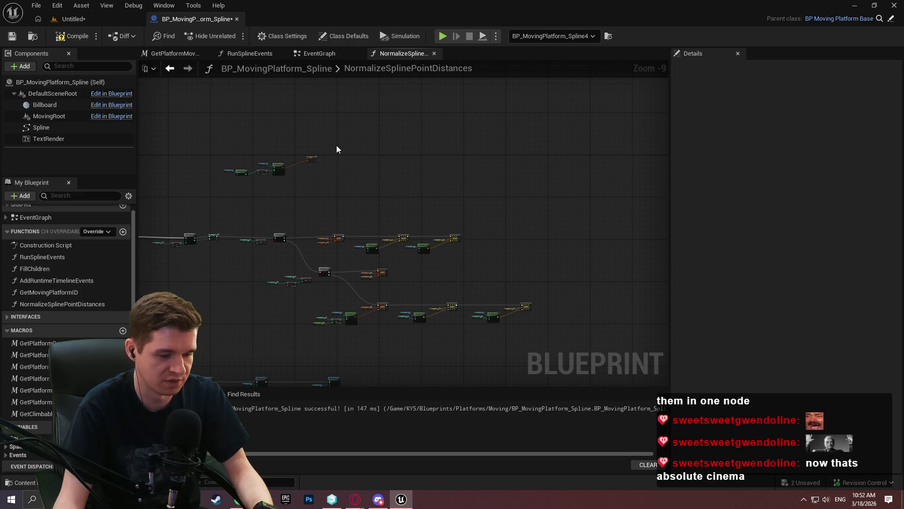
pyautogui.scroll(3, 407, 166)
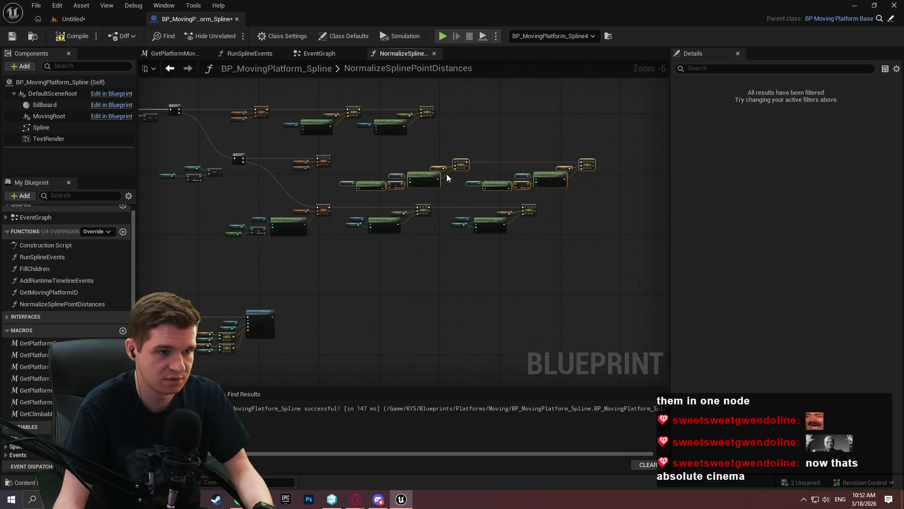
pyautogui.scroll(4, 454, 168)
pyautogui.moveTo(249, 127)
pyautogui.mouseDown()
pyautogui.moveTo(211, 125)
pyautogui.moveTo(332, 127)
pyautogui.moveTo(205, 179)
pyautogui.mouseUp()
pyautogui.moveTo(598, 181); pyautogui.dragTo(591, 174)
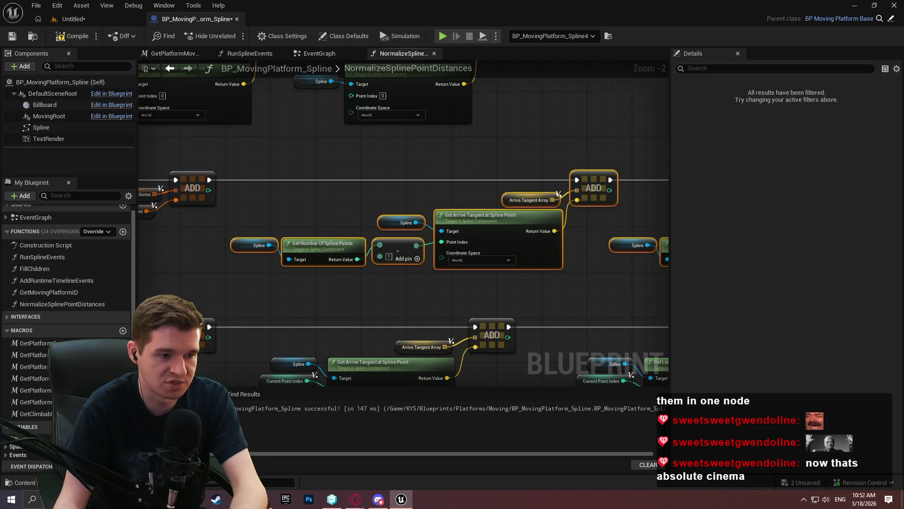
pyautogui.scroll(-4, 470, 145)
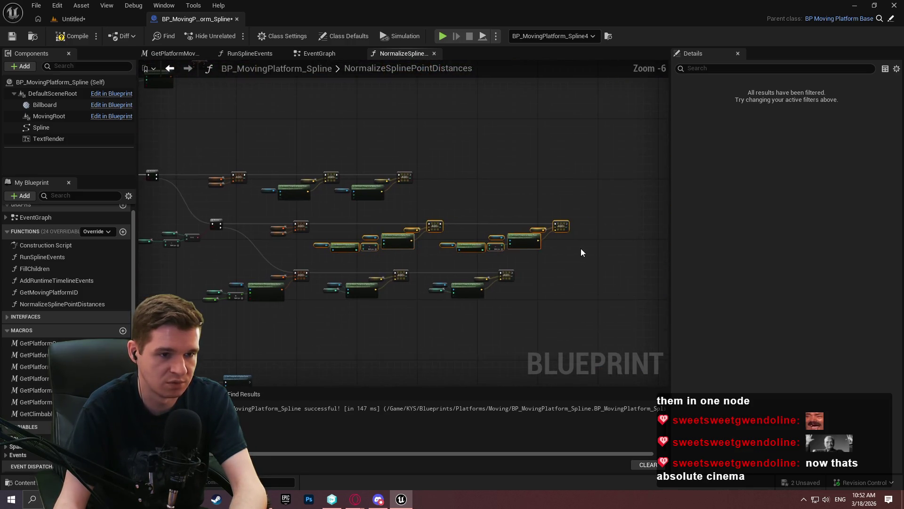
# Step: Delete the middle and top rows of nodes
pyautogui.moveTo(363, 223); pyautogui.dragTo(316, 222)
pyautogui.press('Delete')
pyautogui.moveTo(394, 194); pyautogui.dragTo(294, 177)
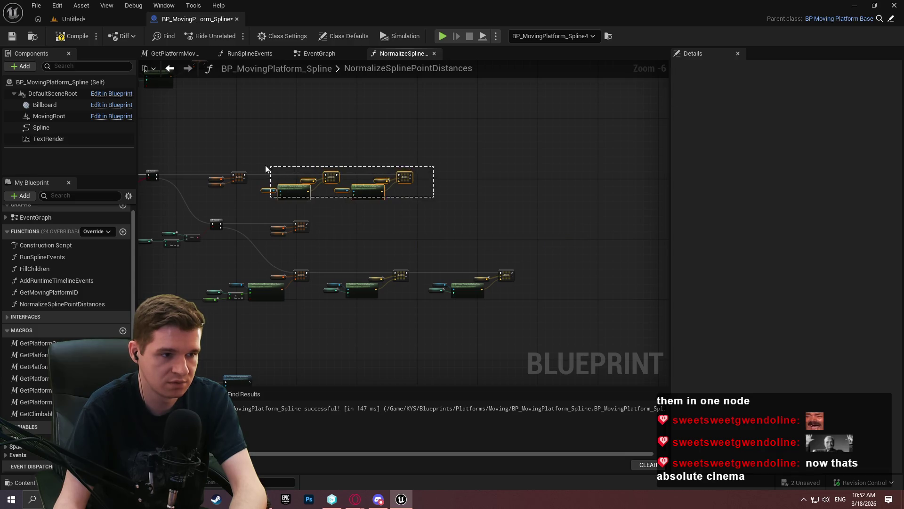
pyautogui.press('Delete')
pyautogui.scroll(3, 306, 268)
pyautogui.scroll(-2, 428, 269)
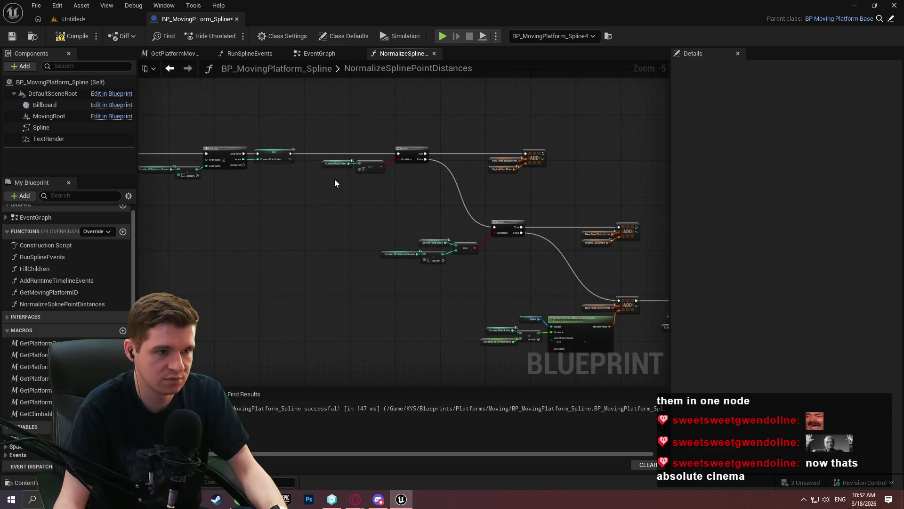
# Step: Add a Sequence node after the SET node and move it up beside SET
pyautogui.moveTo(293, 153)
pyautogui.mouseDown()
pyautogui.moveTo(304, 192)
pyautogui.moveTo(468, 360)
pyautogui.moveTo(579, 301)
pyautogui.mouseUp()
pyautogui.write('seq')
pyautogui.click(349, 233)
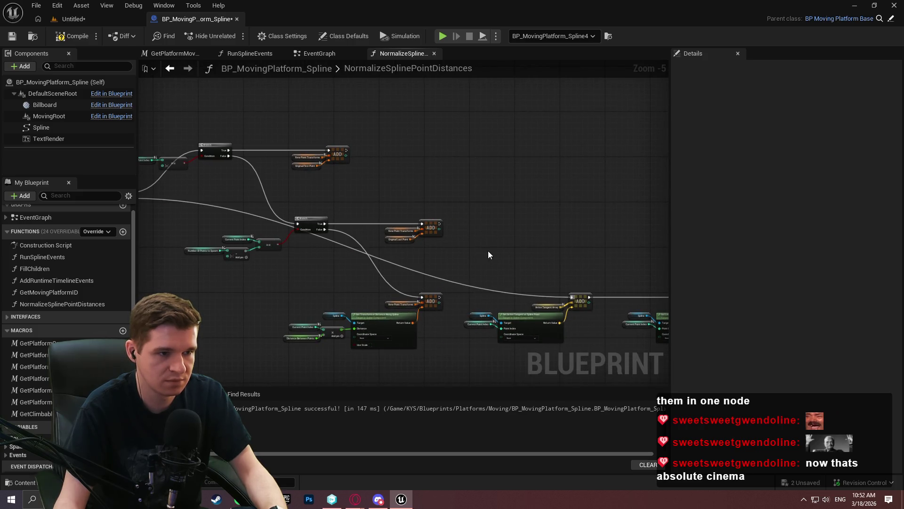
pyautogui.scroll(-3, 489, 255)
pyautogui.moveTo(653, 278); pyautogui.dragTo(497, 227)
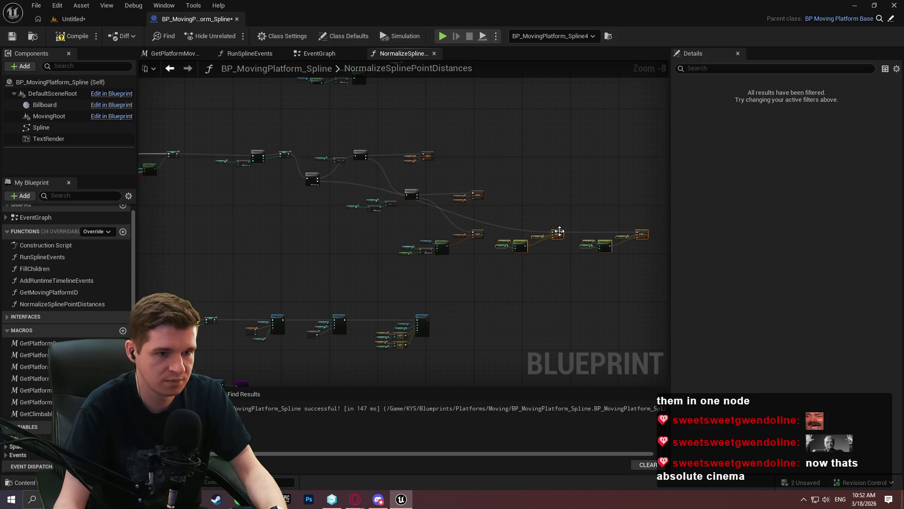
pyautogui.scroll(7, 329, 183)
pyautogui.moveTo(358, 186); pyautogui.dragTo(366, 88)
pyautogui.scroll(-4, 489, 194)
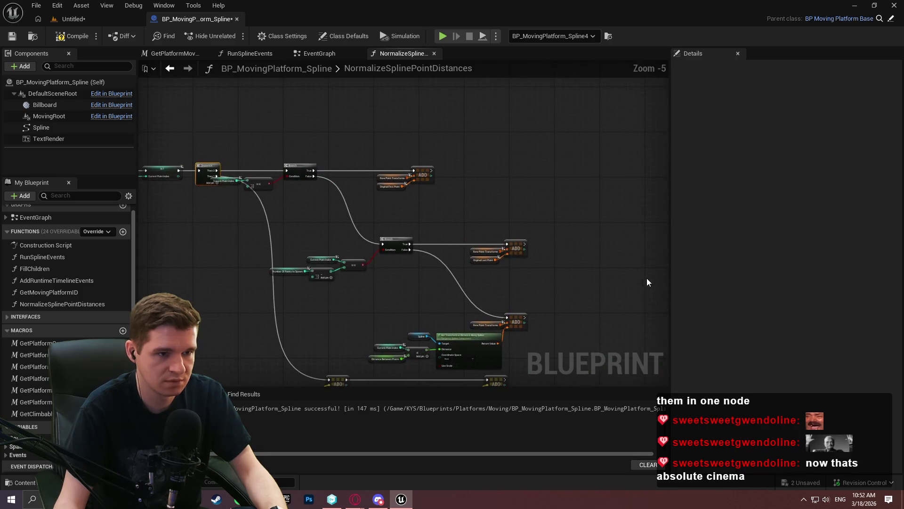
# Step: Move the nodes right of the Branch and reposition the Get Tangent and ADD nodes
pyautogui.moveTo(619, 349); pyautogui.dragTo(299, 185)
pyautogui.click(588, 186)
pyautogui.moveTo(600, 355)
pyautogui.mouseDown()
pyautogui.moveTo(255, 148)
pyautogui.moveTo(231, 148)
pyautogui.mouseUp()
pyautogui.moveTo(300, 171); pyautogui.dragTo(441, 173)
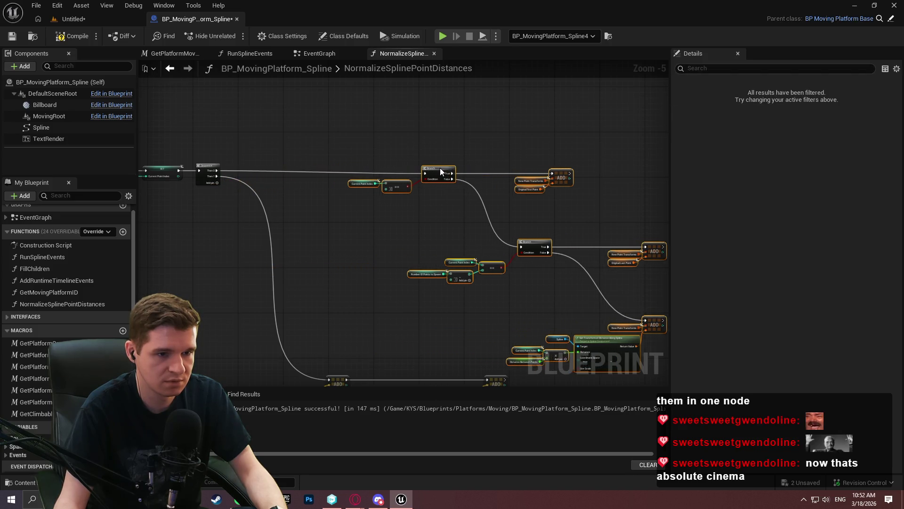
pyautogui.scroll(-5, 301, 221)
pyautogui.moveTo(180, 222); pyautogui.dragTo(157, 206)
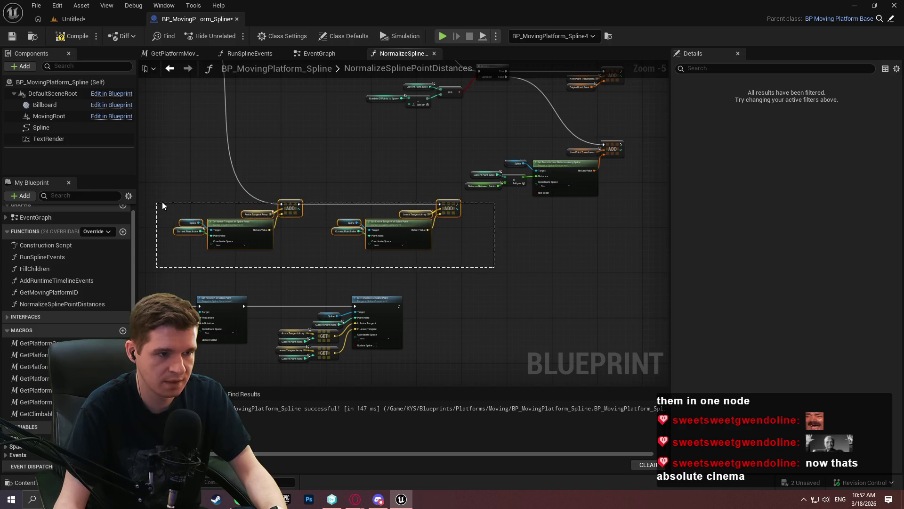
pyautogui.moveTo(292, 206)
pyautogui.mouseDown()
pyautogui.moveTo(521, 232)
pyautogui.moveTo(541, 218)
pyautogui.moveTo(541, 248)
pyautogui.mouseUp()
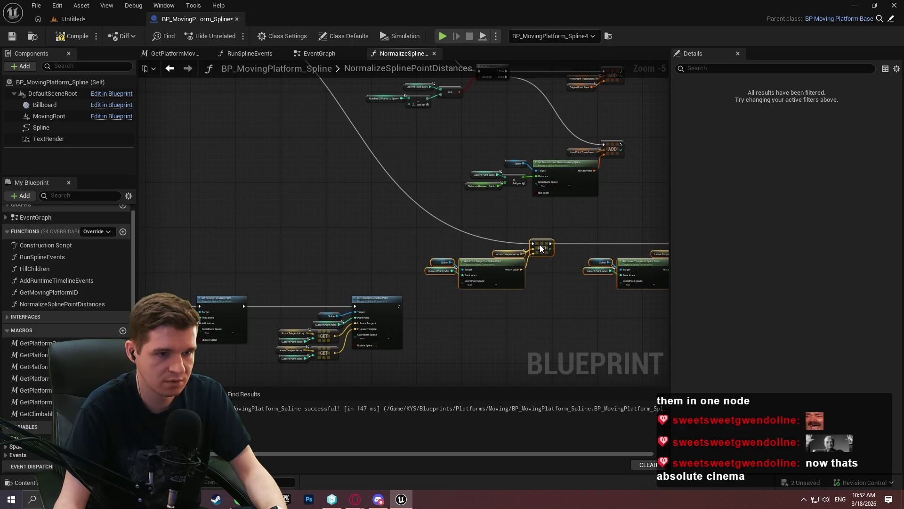
pyautogui.moveTo(428, 241); pyautogui.dragTo(443, 249)
pyautogui.scroll(-5, 428, 234)
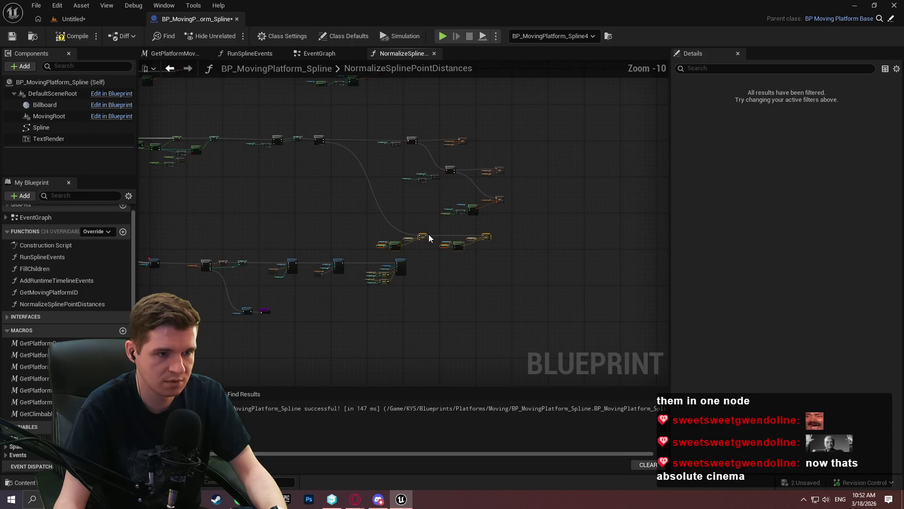
# Step: Move the lower node row further down and wire the SET node to the node on its left
pyautogui.scroll(3, 422, 237)
pyautogui.click(422, 237)
pyautogui.scroll(4, 333, 150)
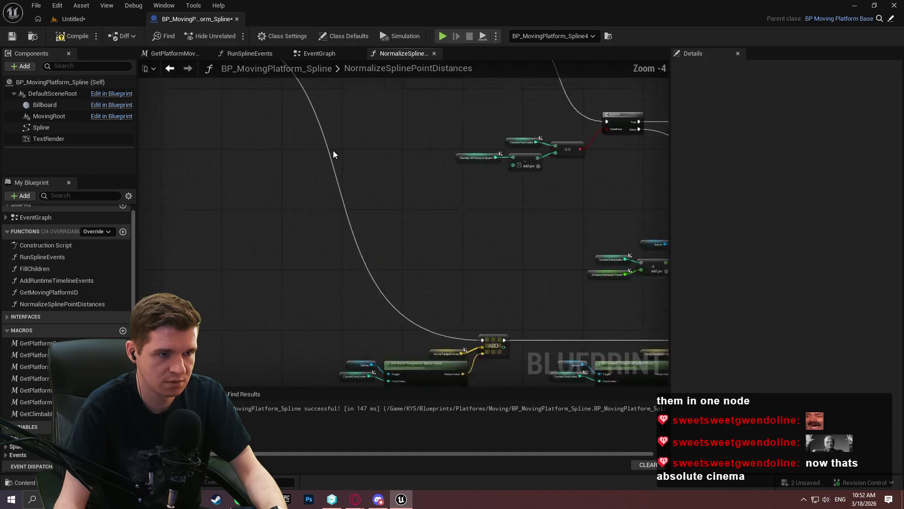
pyautogui.scroll(-8, 359, 219)
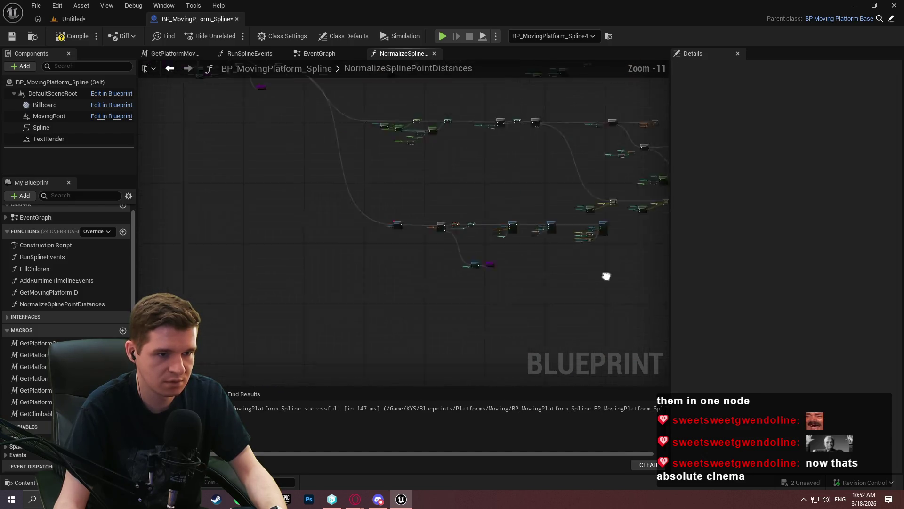
pyautogui.moveTo(528, 280); pyautogui.dragTo(227, 198)
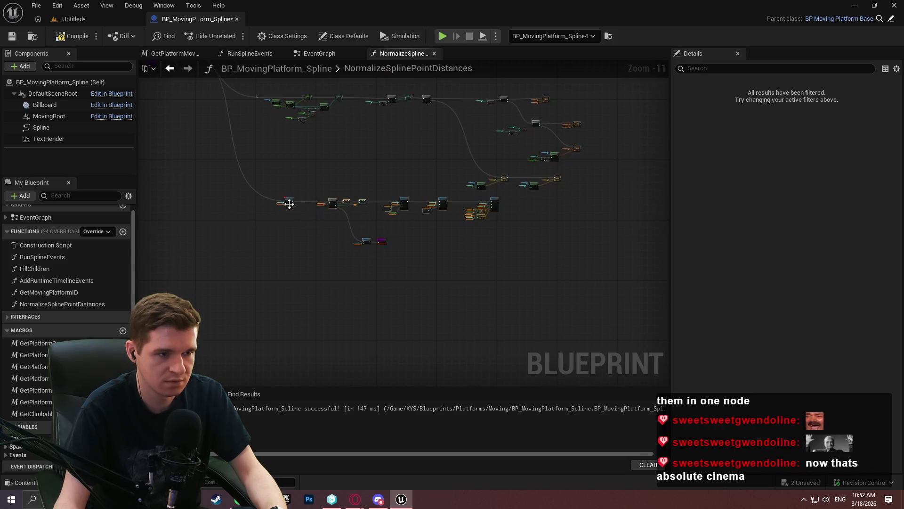
pyautogui.moveTo(288, 212); pyautogui.dragTo(288, 258)
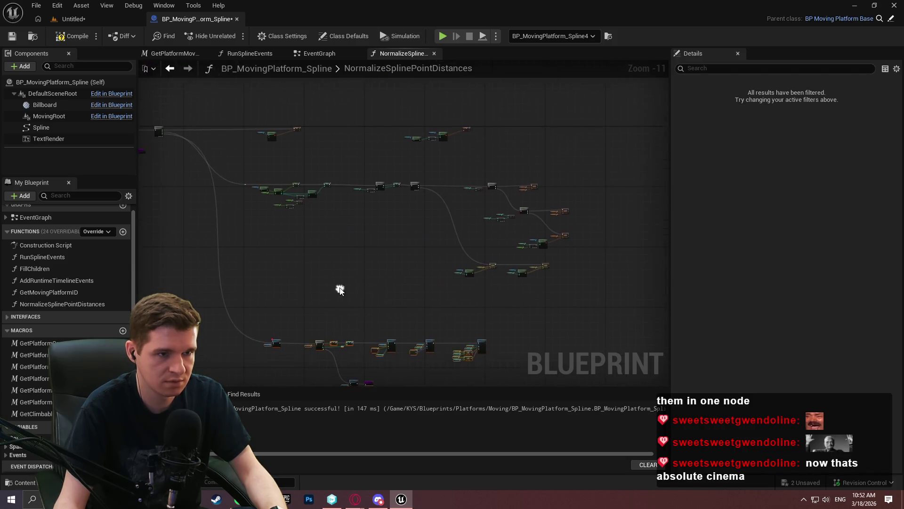
pyautogui.scroll(8, 478, 201)
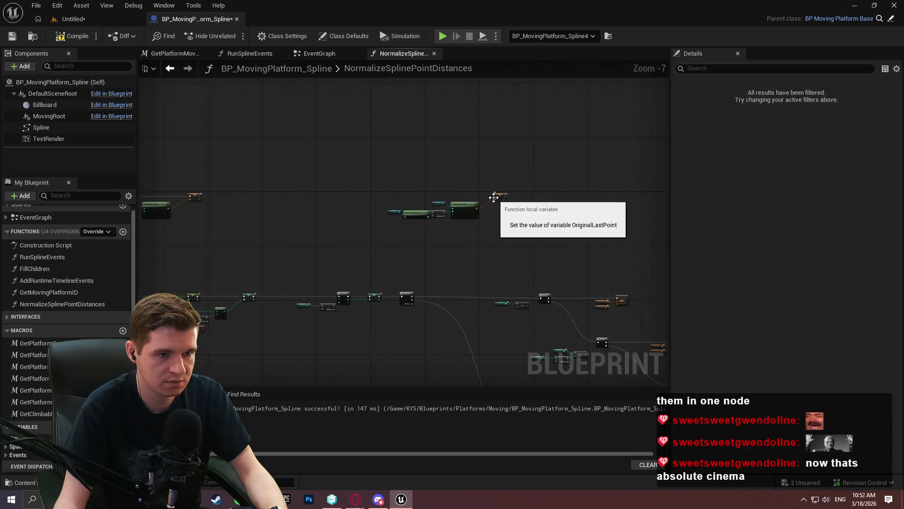
pyautogui.moveTo(494, 197)
pyautogui.mouseDown()
pyautogui.moveTo(180, 196)
pyautogui.moveTo(315, 190)
pyautogui.moveTo(300, 193)
pyautogui.mouseUp()
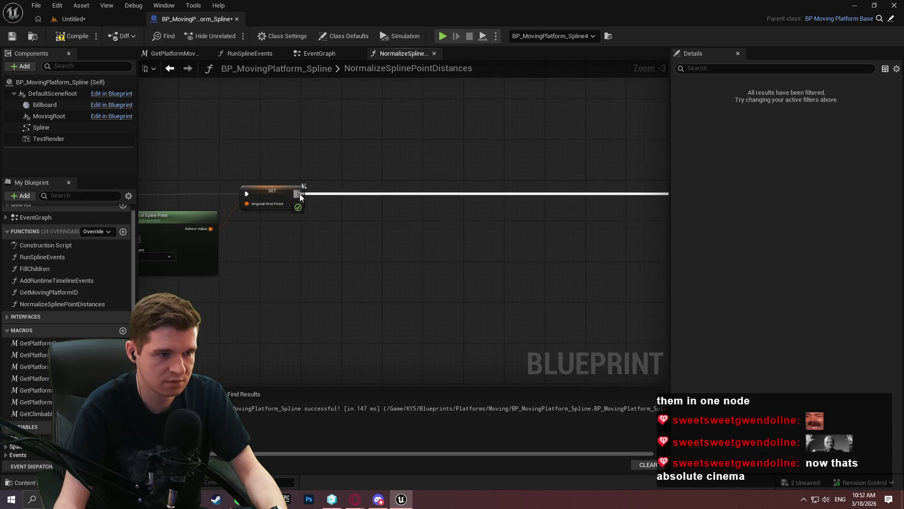
# Step: Remove the breakpoint from the node near Clear Spline Points and the loop
pyautogui.scroll(-5, 533, 212)
pyautogui.scroll(-1, 533, 212)
pyautogui.moveTo(594, 200); pyautogui.dragTo(393, 199)
pyautogui.scroll(7, 392, 200)
pyautogui.moveTo(452, 195); pyautogui.dragTo(558, 191)
pyautogui.scroll(-5, 493, 179)
pyautogui.scroll(-5, 544, 199)
pyautogui.moveTo(499, 212)
pyautogui.mouseDown()
pyautogui.moveTo(329, 237)
pyautogui.moveTo(473, 111)
pyautogui.mouseUp()
pyautogui.scroll(5, 364, 227)
pyautogui.scroll(3, 473, 111)
pyautogui.moveTo(551, 284); pyautogui.dragTo(560, 297)
pyautogui.rightClick(428, 242)
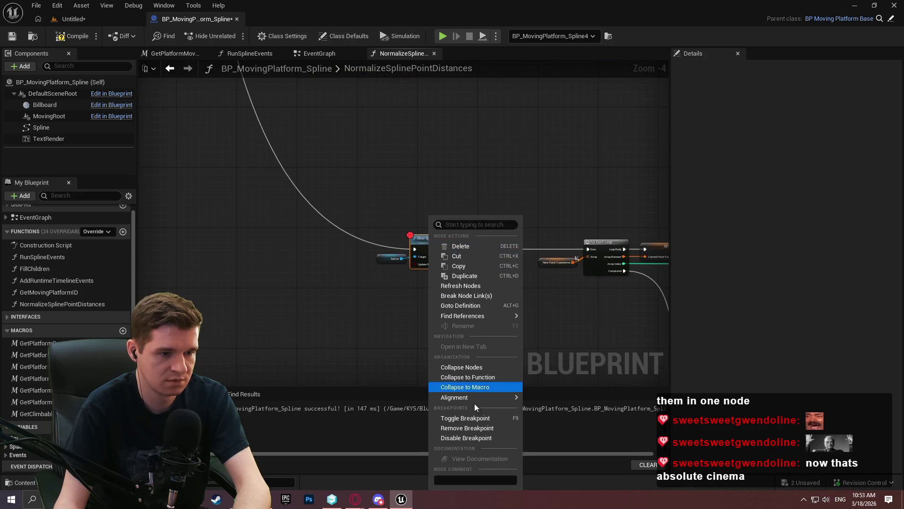
pyautogui.click(464, 428)
# Step: Inspect the ADD node and its inputs beside the Branch nodes
pyautogui.scroll(-5, 597, 192)
pyautogui.scroll(6, 270, 268)
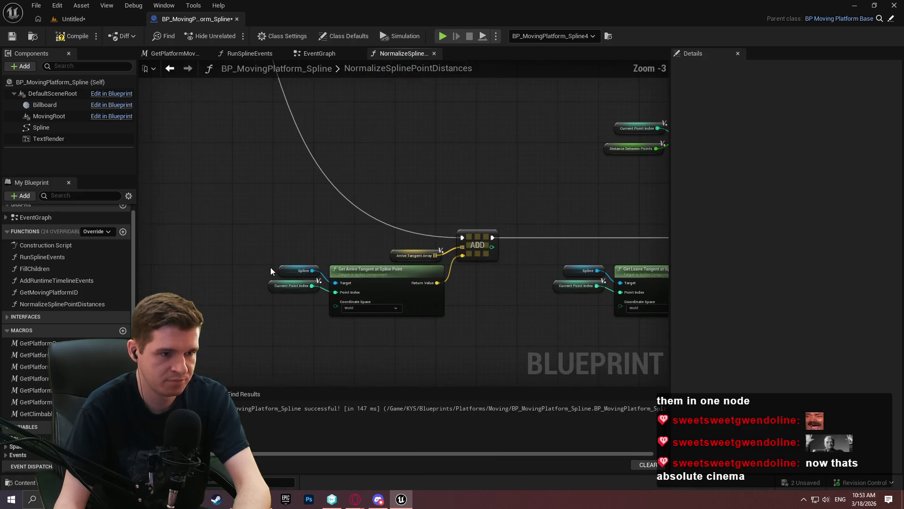
pyautogui.scroll(3, 298, 247)
pyautogui.scroll(-2, 348, 197)
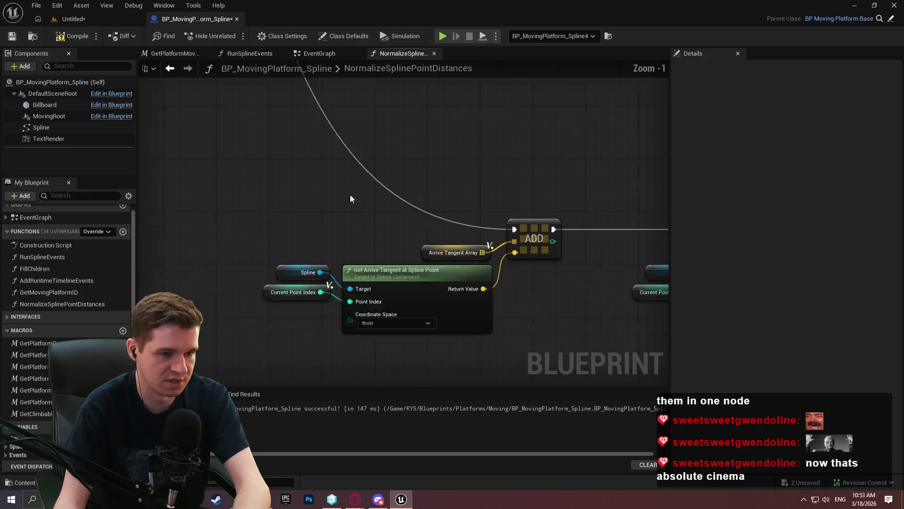
pyautogui.scroll(-3, 333, 250)
pyautogui.scroll(2, 355, 168)
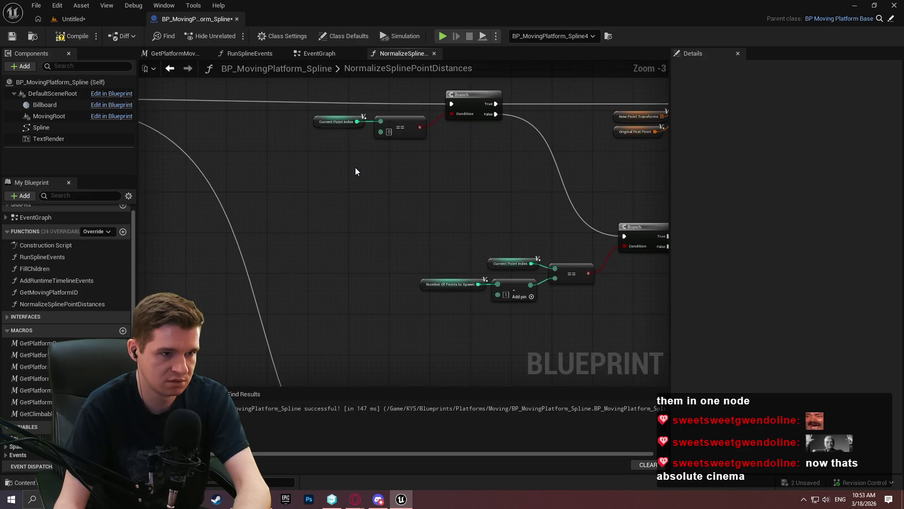
pyautogui.moveTo(355, 168); pyautogui.dragTo(239, 214)
pyautogui.moveTo(568, 221); pyautogui.dragTo(428, 142)
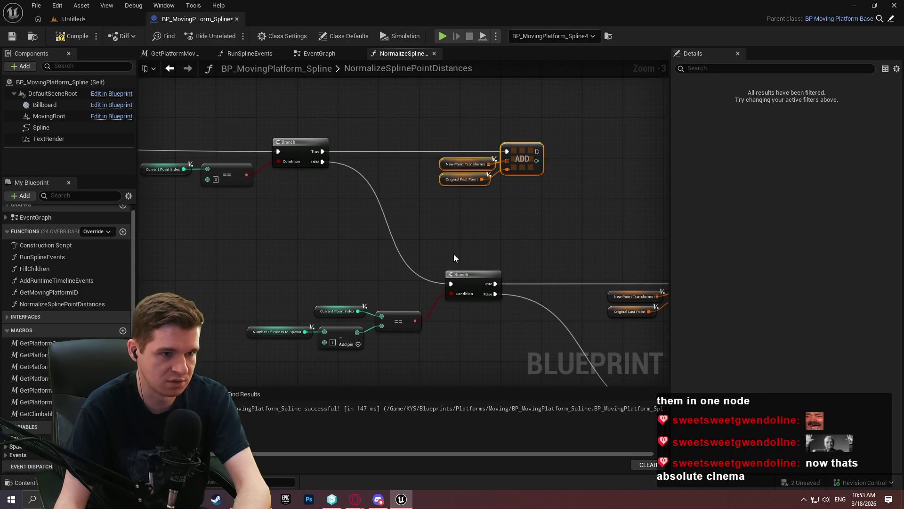
pyautogui.scroll(-5, 444, 255)
pyautogui.scroll(4, 436, 248)
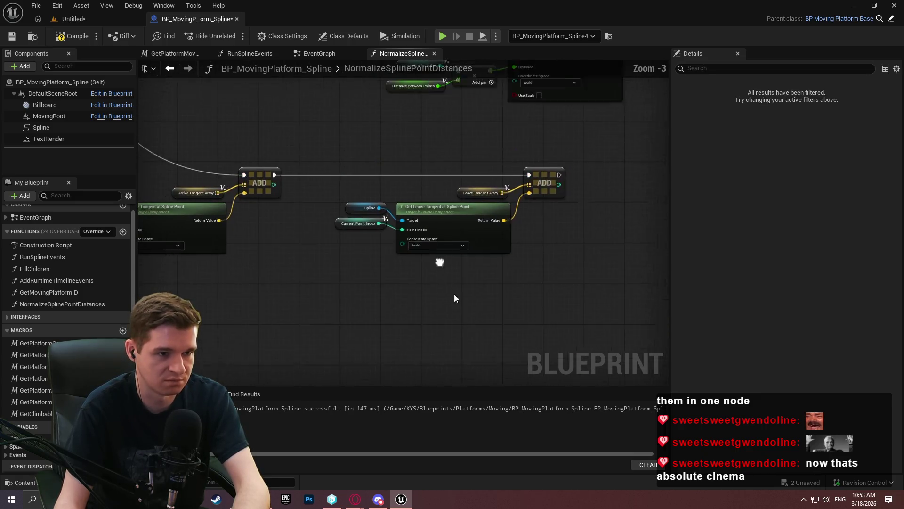
pyautogui.scroll(-1, 368, 259)
pyautogui.click(310, 222)
# Step: Review the layout of the Branch and ADD node group and the middle block of nodes
pyautogui.scroll(2, 309, 223)
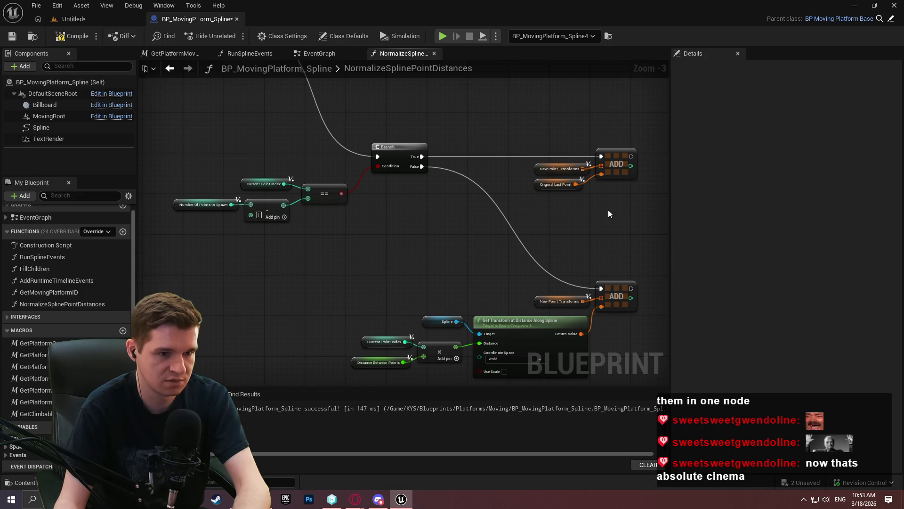
pyautogui.moveTo(609, 210)
pyautogui.mouseDown()
pyautogui.moveTo(449, 309)
pyautogui.moveTo(467, 259)
pyautogui.moveTo(421, 142)
pyautogui.mouseUp()
pyautogui.scroll(-3, 420, 142)
pyautogui.moveTo(327, 141)
pyautogui.mouseDown()
pyautogui.moveTo(488, 140)
pyautogui.moveTo(284, 178)
pyautogui.mouseUp()
pyautogui.scroll(1, 285, 178)
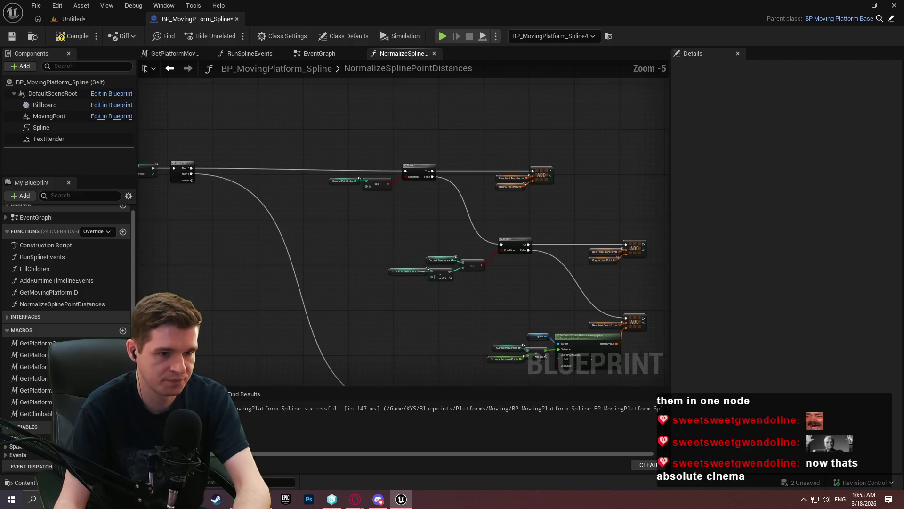
pyautogui.scroll(1, 357, 151)
pyautogui.moveTo(588, 325); pyautogui.dragTo(242, 100)
pyautogui.scroll(1, 316, 125)
pyautogui.click(527, 201)
pyautogui.scroll(-5, 456, 160)
pyautogui.scroll(-4, 482, 176)
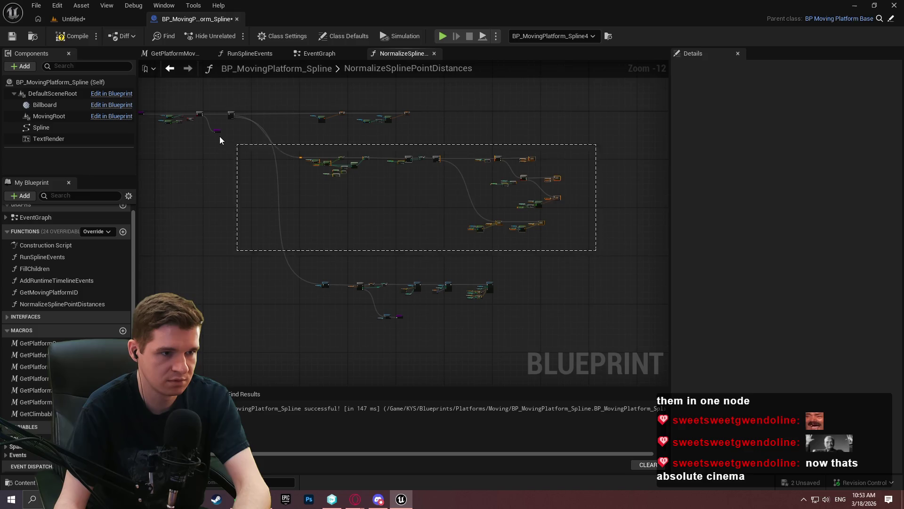
pyautogui.moveTo(221, 140); pyautogui.dragTo(220, 140)
pyautogui.scroll(4, 337, 178)
pyautogui.moveTo(296, 148); pyautogui.dragTo(302, 179)
pyautogui.scroll(-2, 301, 179)
pyautogui.moveTo(385, 151)
pyautogui.mouseDown()
pyautogui.moveTo(398, 200)
pyautogui.moveTo(367, 169)
pyautogui.moveTo(319, 171)
pyautogui.moveTo(348, 120)
pyautogui.mouseUp()
# Step: Compile and save BP_MovingPlatform_Spline, then return to the Untitled level
pyautogui.click(72, 36)
pyautogui.click(12, 36)
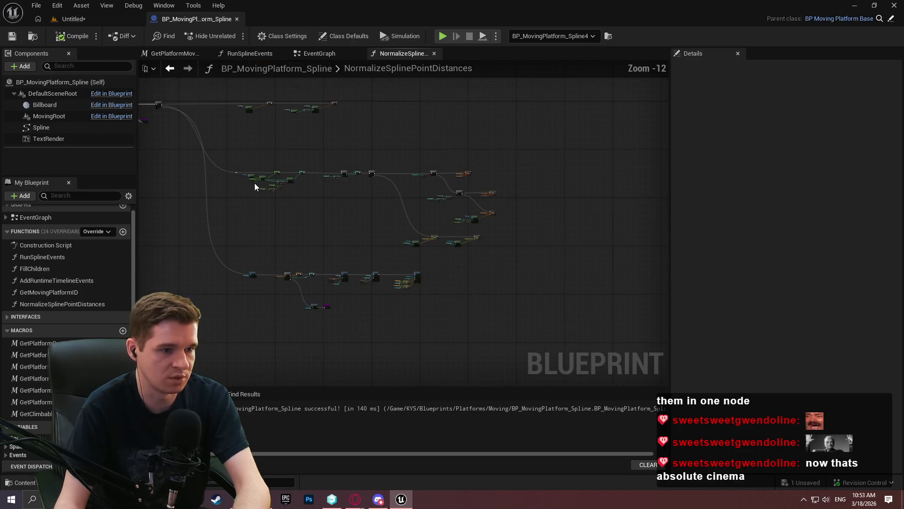
pyautogui.moveTo(259, 185); pyautogui.dragTo(379, 168)
pyautogui.scroll(-2, 379, 167)
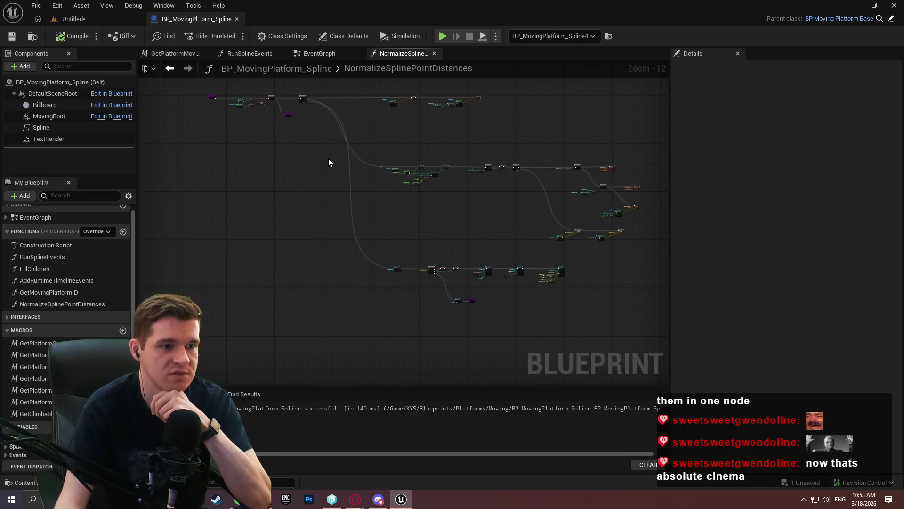
pyautogui.scroll(1, 429, 124)
pyautogui.click(73, 19)
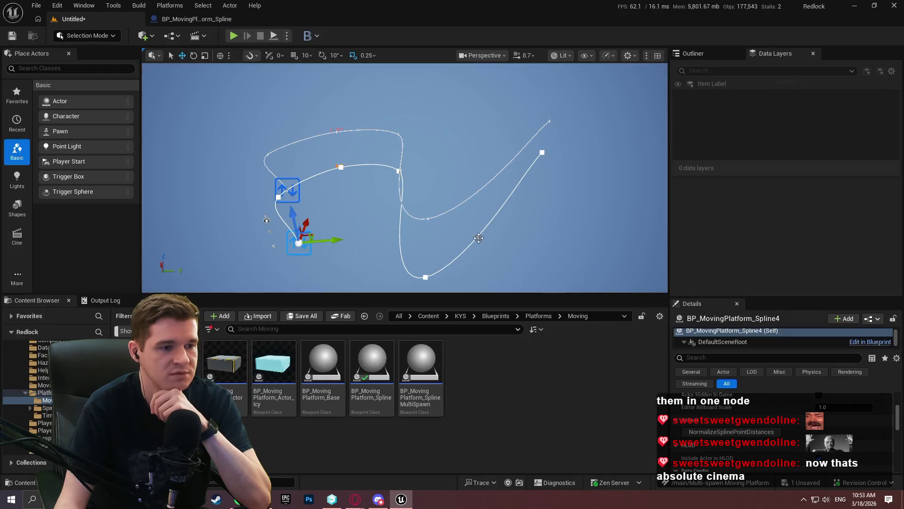
# Step: Run NormalizeSplinePointDistances on the placed spline and select its Spline component
pyautogui.click(733, 432)
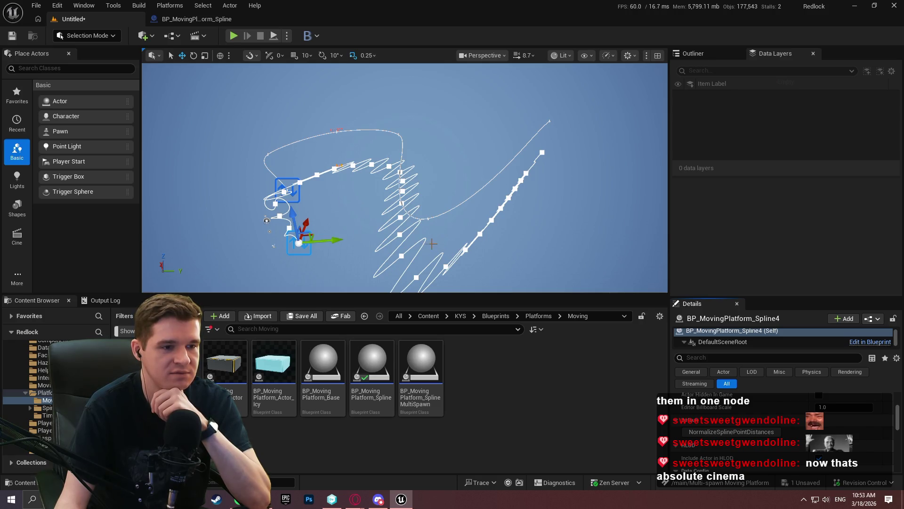
pyautogui.click(402, 258)
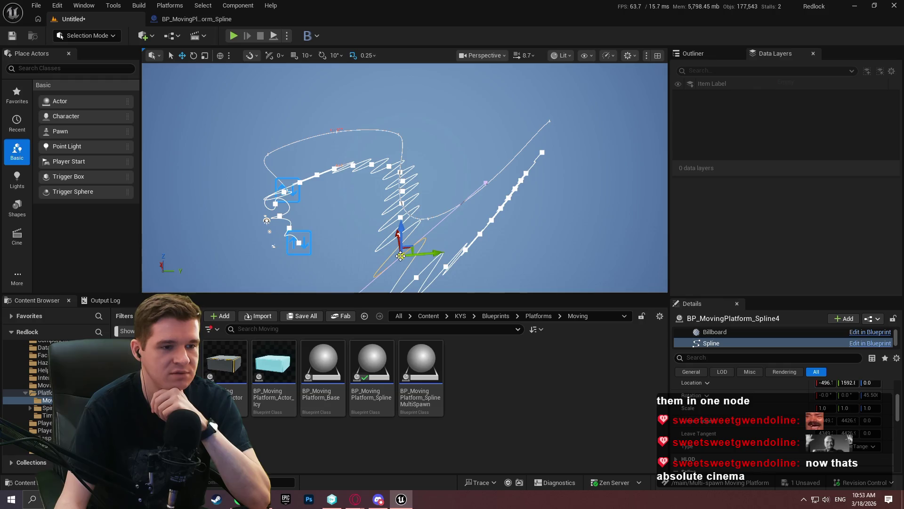
pyautogui.moveTo(414, 252)
pyautogui.mouseDown()
pyautogui.moveTo(381, 266)
pyautogui.moveTo(494, 214)
pyautogui.mouseUp()
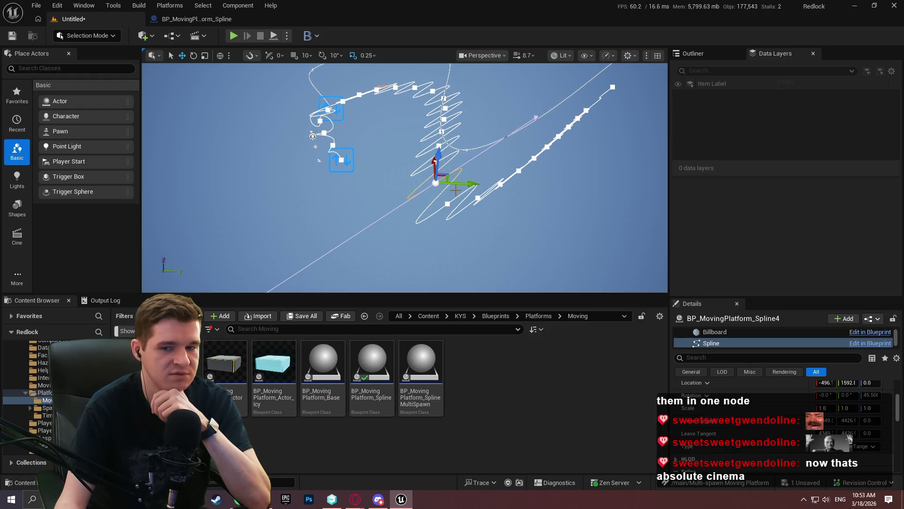
# Step: Undo the last spline tangent change on BP_MovingPlatform_Spline4
pyautogui.moveTo(494, 214); pyautogui.dragTo(516, 202)
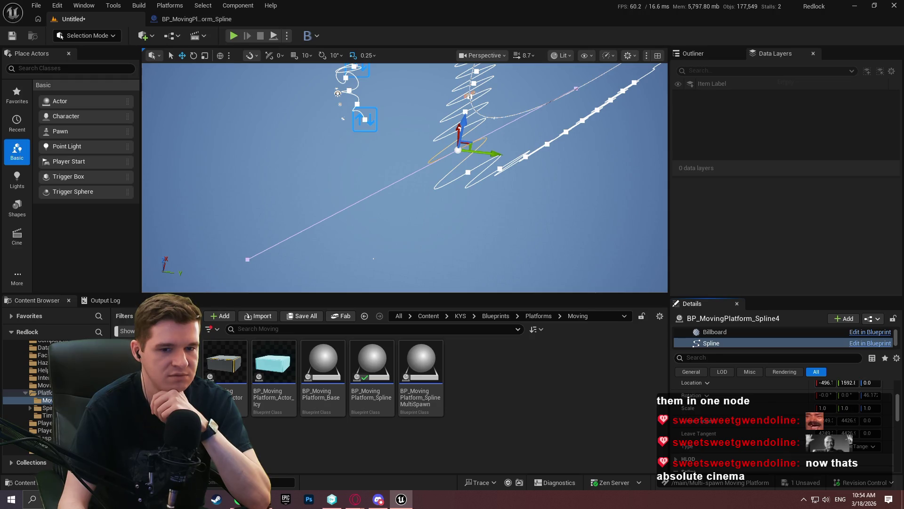
pyautogui.hotkey('ctrl', 'z')
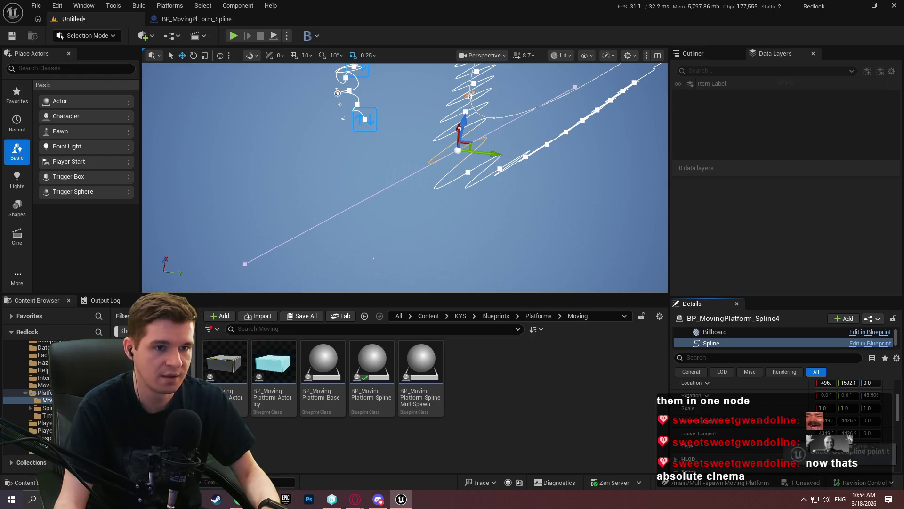
pyautogui.moveTo(569, 196); pyautogui.dragTo(503, 200)
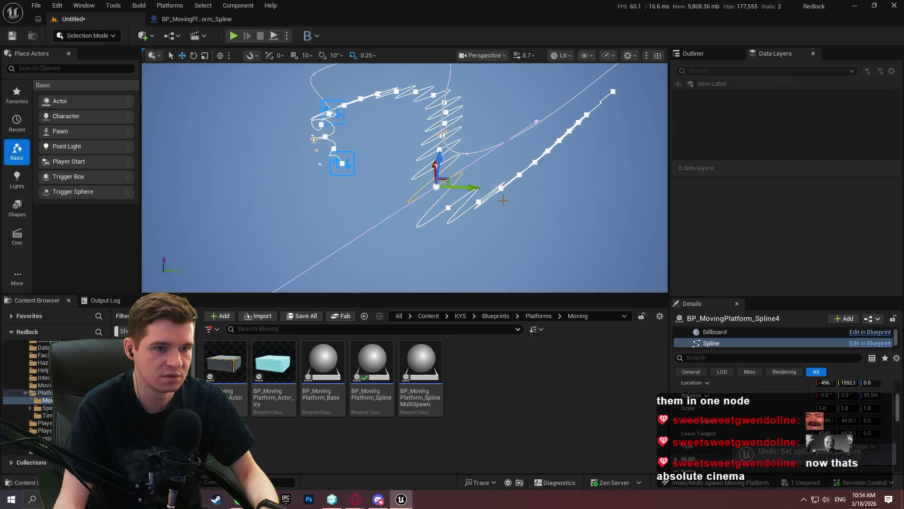
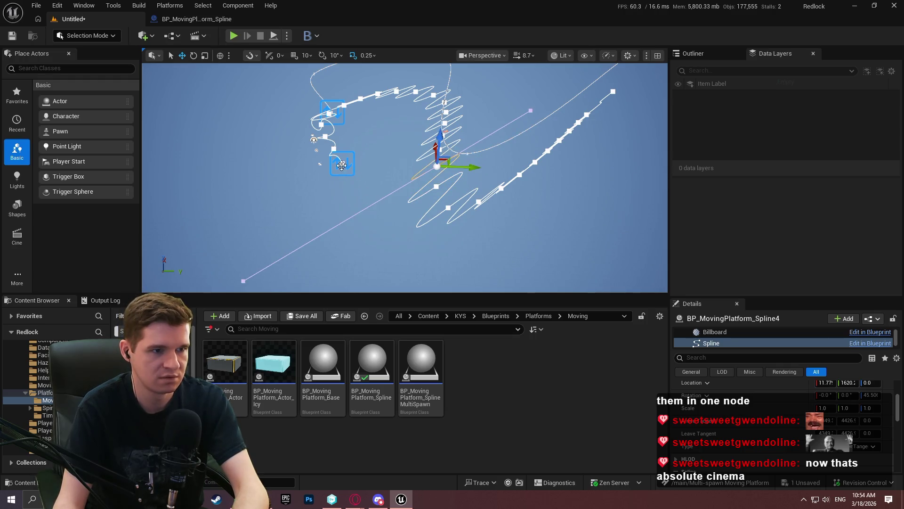
# Step: Undo and redo the point redistribution to compare the zigzag spline with its original curve
pyautogui.click(334, 150)
pyautogui.click(338, 166)
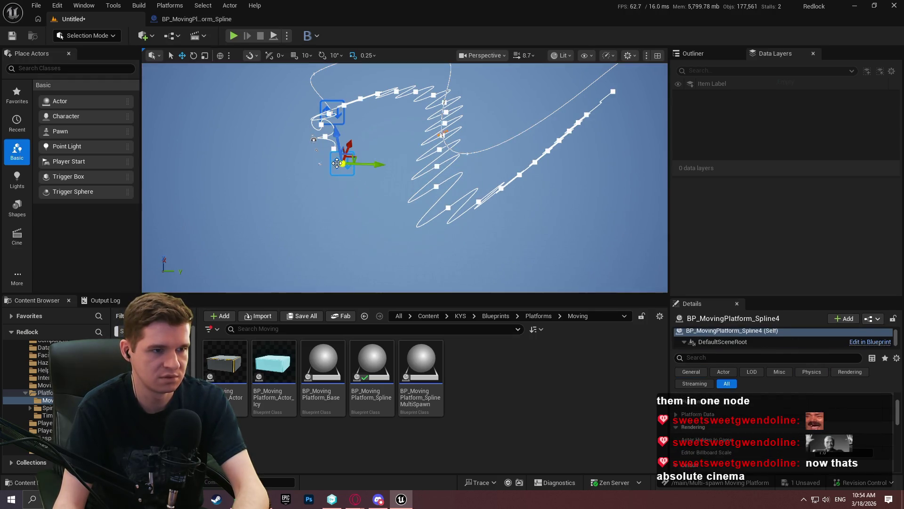
pyautogui.hotkey('ctrl', 'z')
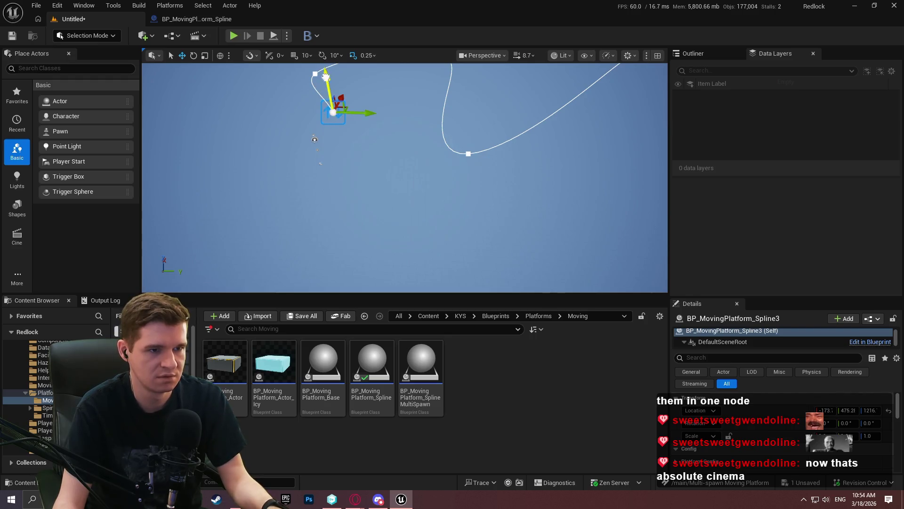
pyautogui.hotkey('ctrl', 'y')
# Step: In the BP_MovingPlatform_Spline Blueprint, review the arrive and leave tangent nodes
pyautogui.click(198, 19)
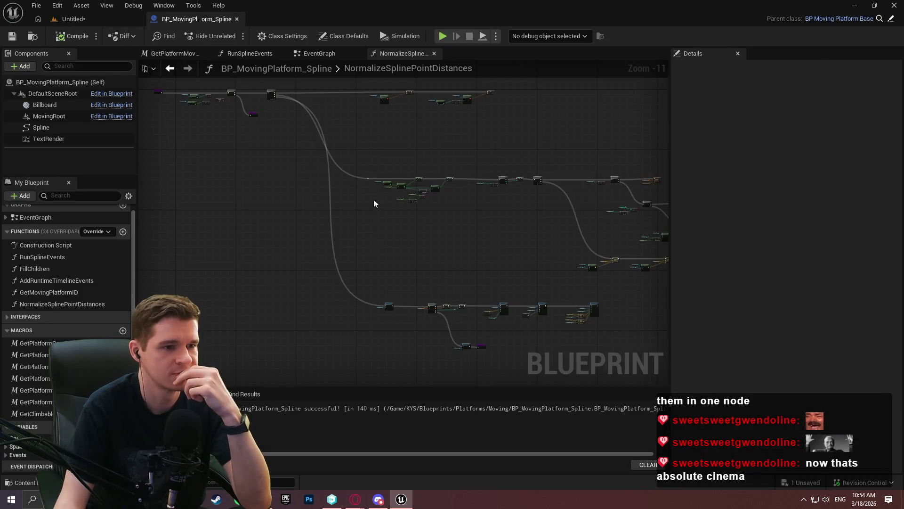
pyautogui.scroll(7, 347, 204)
pyautogui.scroll(3, 347, 201)
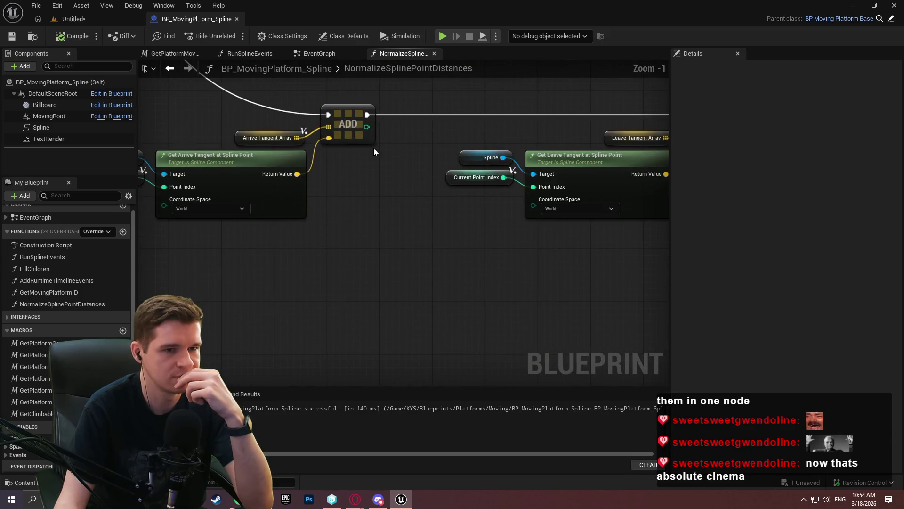
pyautogui.moveTo(348, 164); pyautogui.dragTo(405, 149)
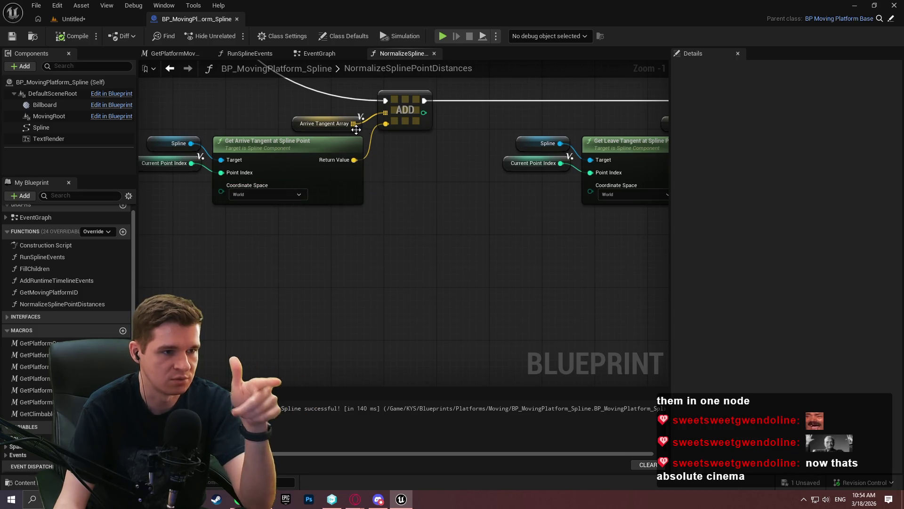
pyautogui.moveTo(531, 188); pyautogui.dragTo(269, 182)
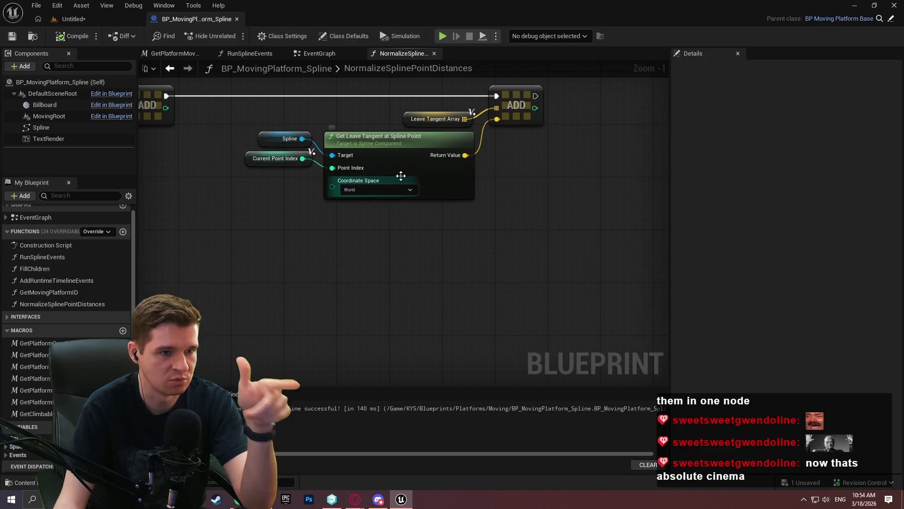
pyautogui.scroll(-1, 278, 244)
pyautogui.moveTo(402, 179)
pyautogui.mouseDown()
pyautogui.moveTo(279, 244)
pyautogui.moveTo(315, 179)
pyautogui.mouseUp()
pyautogui.scroll(2, 385, 176)
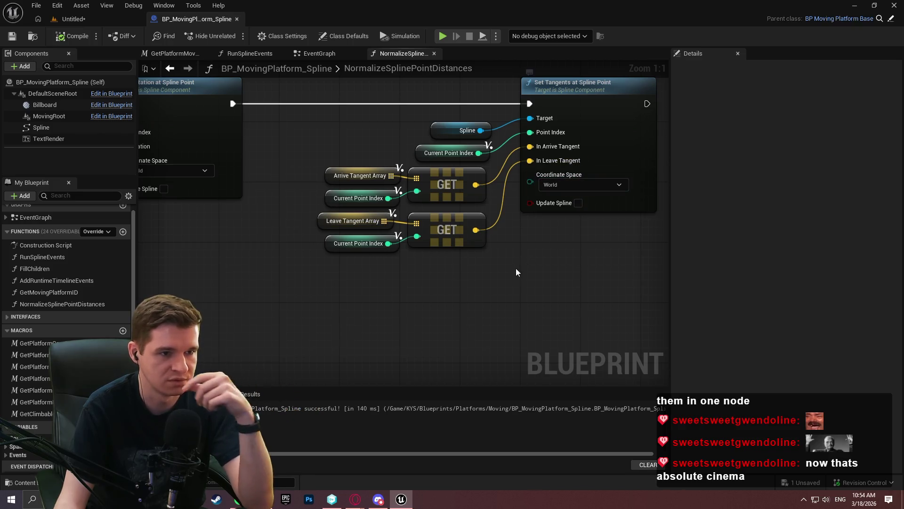
pyautogui.scroll(-5, 513, 285)
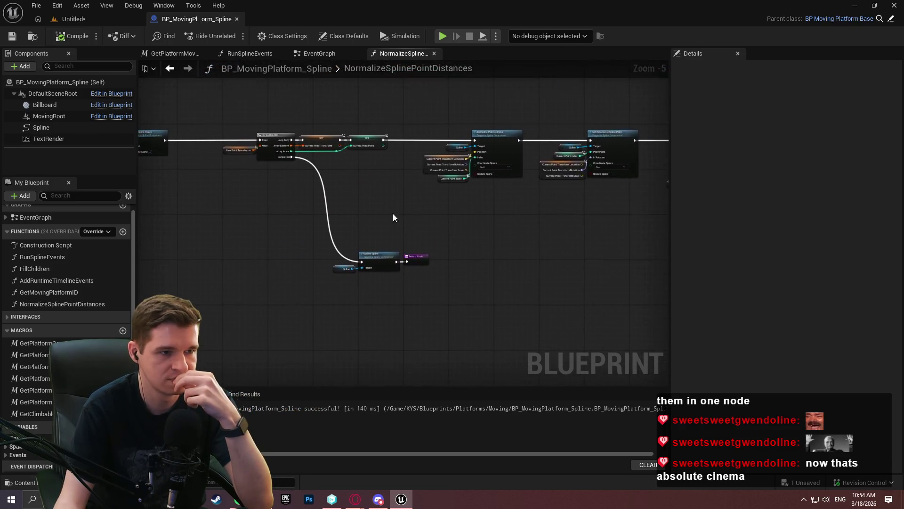
pyautogui.scroll(2, 390, 218)
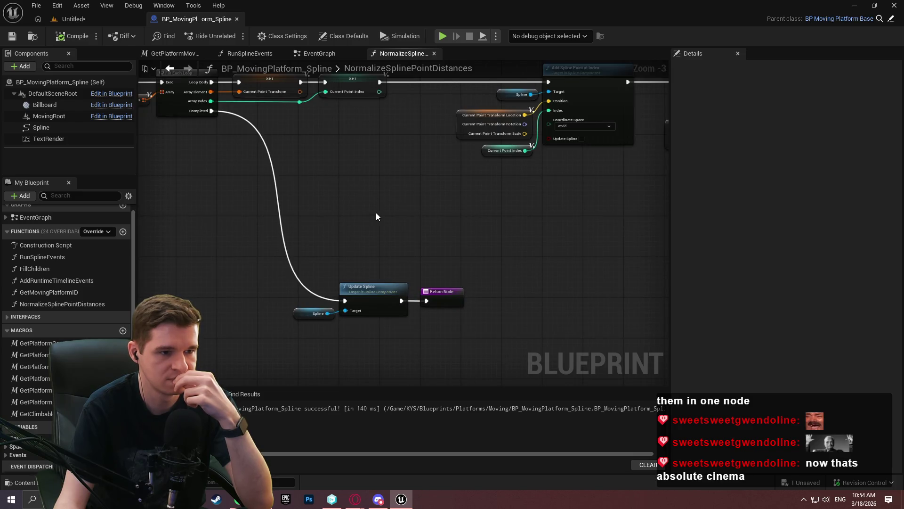
# Step: Toggle a node's Update Spline checkbox near the spline clearing nodes in NormalizeSplinePointDistances
pyautogui.moveTo(412, 204)
pyautogui.mouseDown()
pyautogui.moveTo(650, 211)
pyautogui.moveTo(707, 235)
pyautogui.moveTo(644, 200)
pyautogui.mouseUp()
pyautogui.click(634, 192)
pyautogui.scroll(-2, 536, 117)
pyautogui.moveTo(461, 262)
pyautogui.mouseDown()
pyautogui.moveTo(501, 247)
pyautogui.moveTo(240, 352)
pyautogui.moveTo(295, 454)
pyautogui.mouseUp()
pyautogui.moveTo(330, 212); pyautogui.dragTo(520, 153)
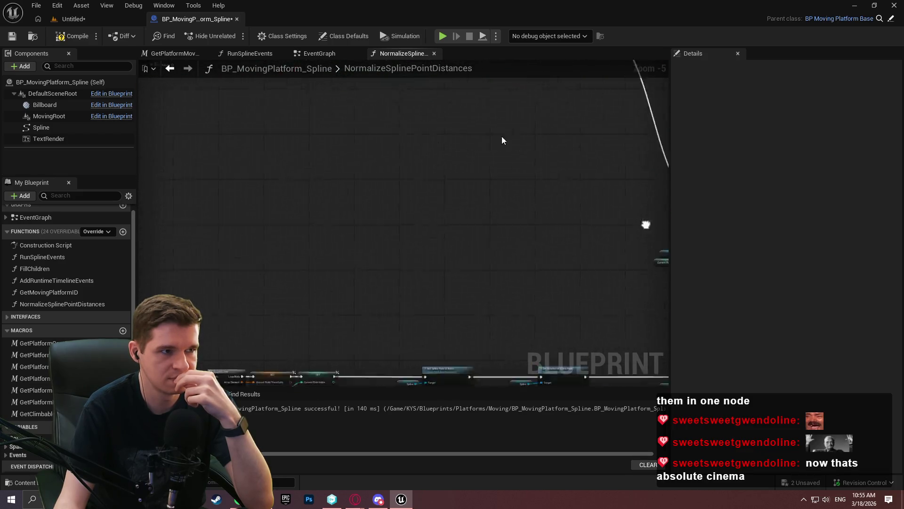
# Step: Run NormalizeSplinePointDistances on the platform from the level's Details panel
pyautogui.click(71, 19)
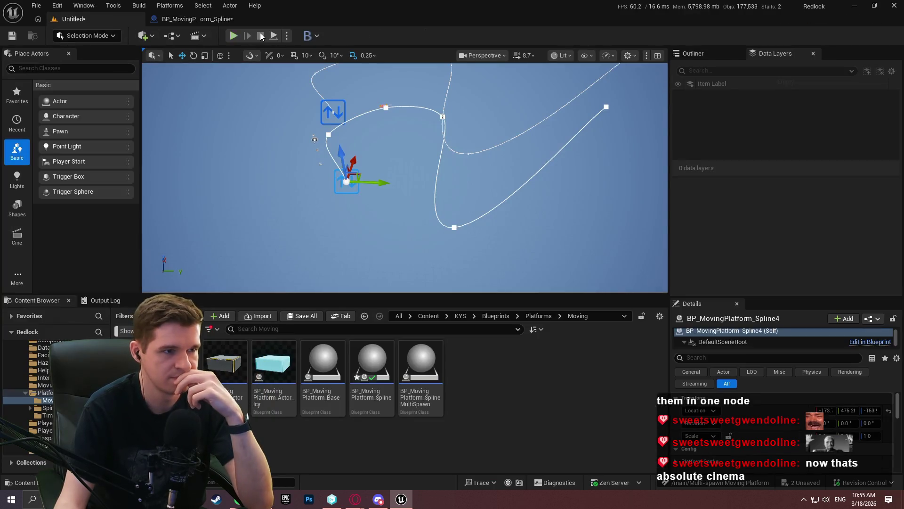
pyautogui.scroll(-5, 781, 436)
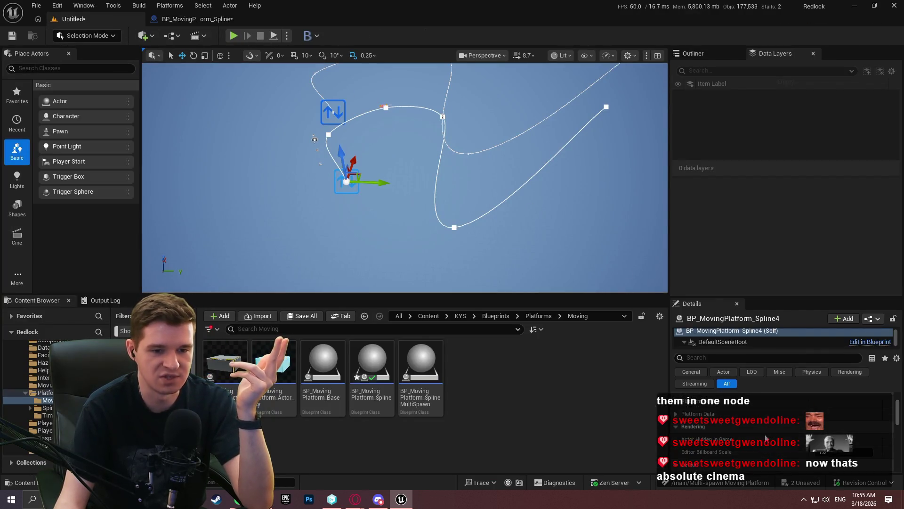
pyautogui.click(777, 432)
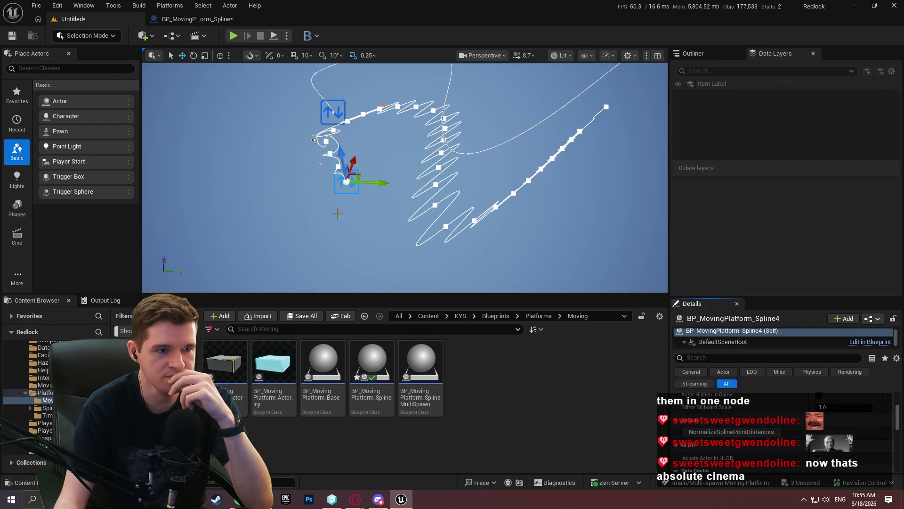
# Step: Delete the zigzagged platform and Alt-drag a lowered copy of the remaining spline platform
pyautogui.click(347, 179)
pyautogui.click(345, 181)
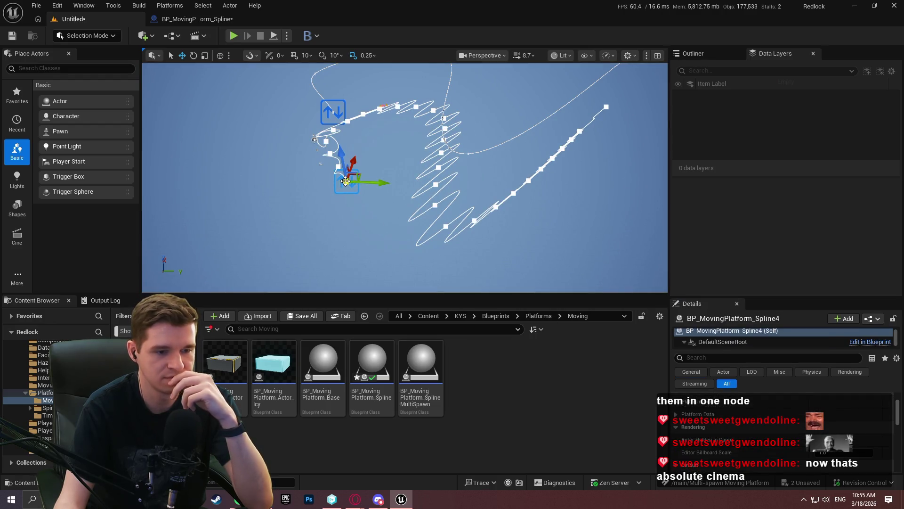
pyautogui.press('Delete')
pyautogui.click(333, 112)
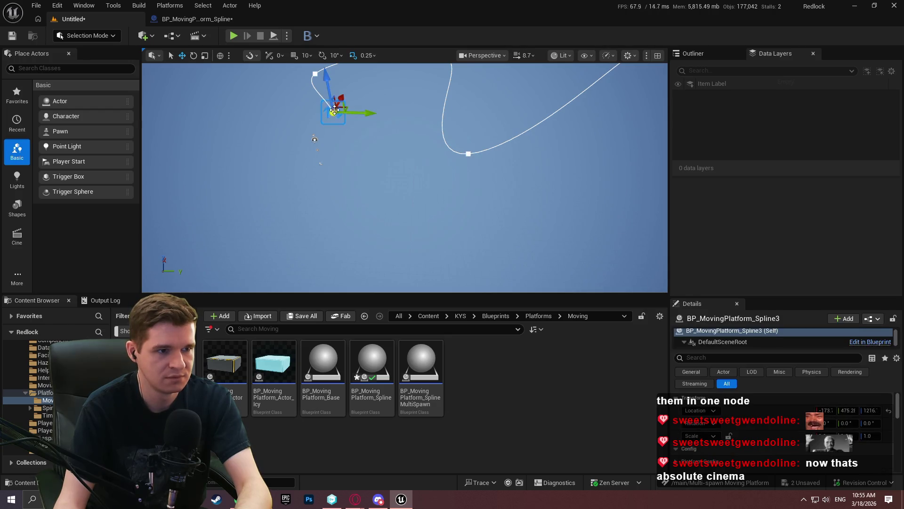
pyautogui.moveTo(333, 112); pyautogui.dragTo(329, 117)
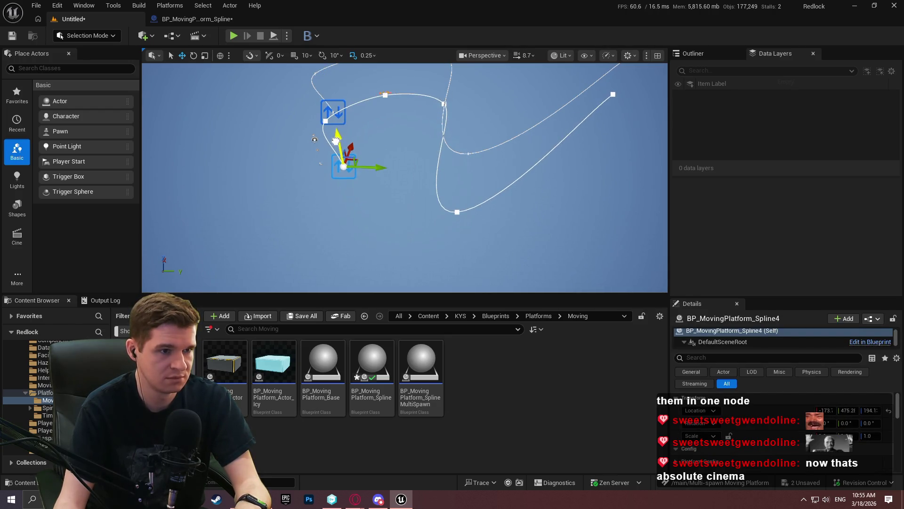
pyautogui.click(207, 19)
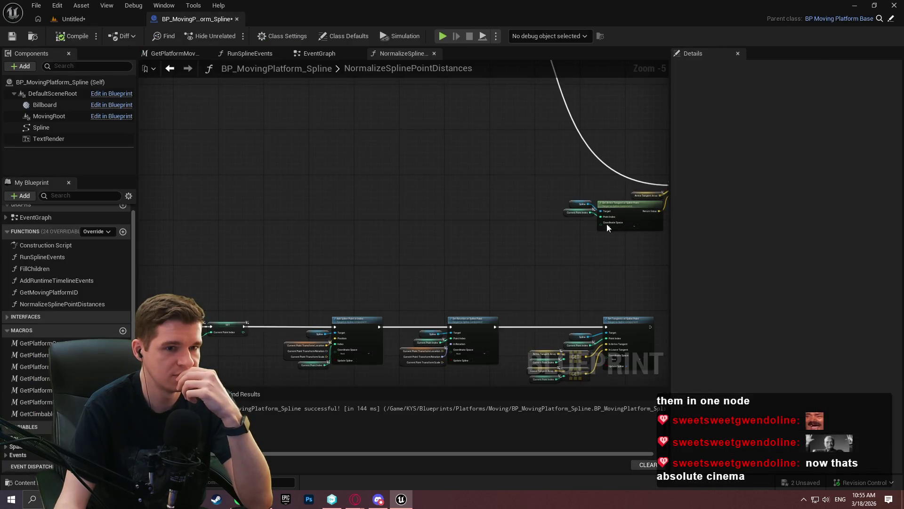
# Step: Switch Set Tangents at Spline Point to Local coordinate space and recompile the Blueprint
pyautogui.scroll(2, 400, 222)
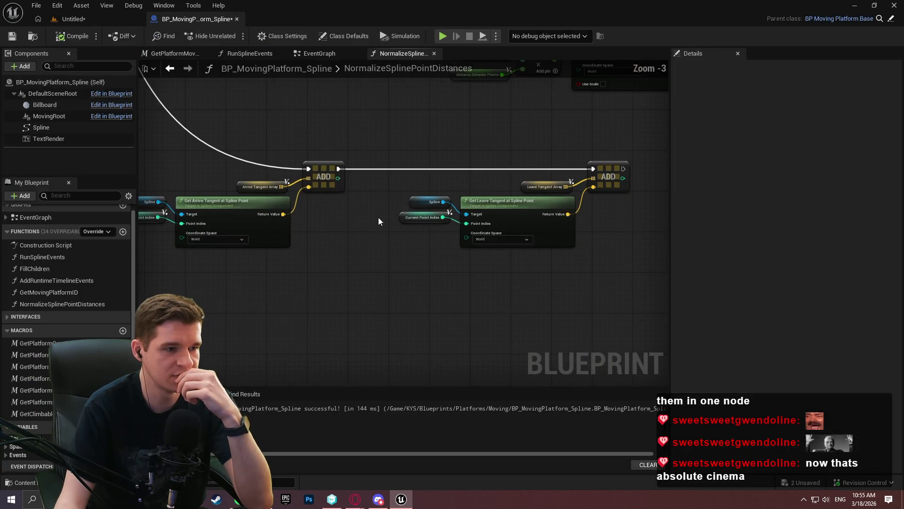
pyautogui.click(218, 240)
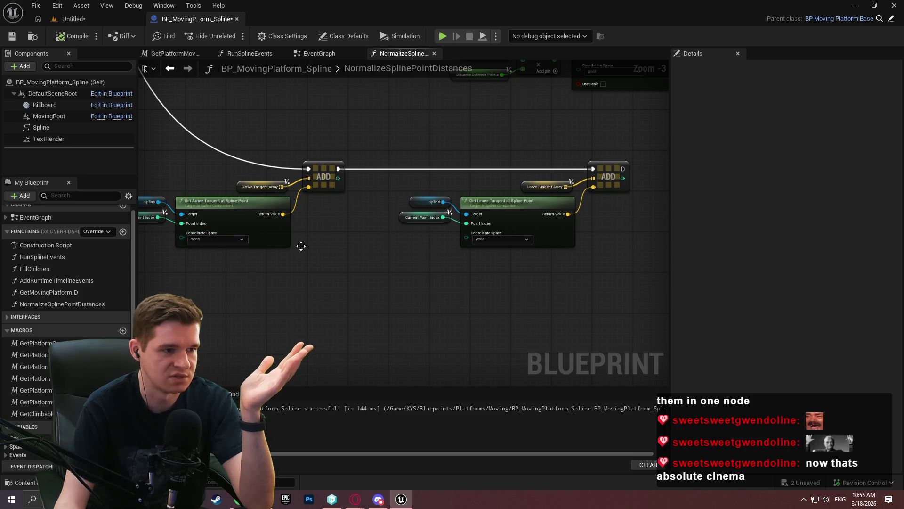
pyautogui.click(271, 250)
pyautogui.click(538, 206)
pyautogui.click(535, 214)
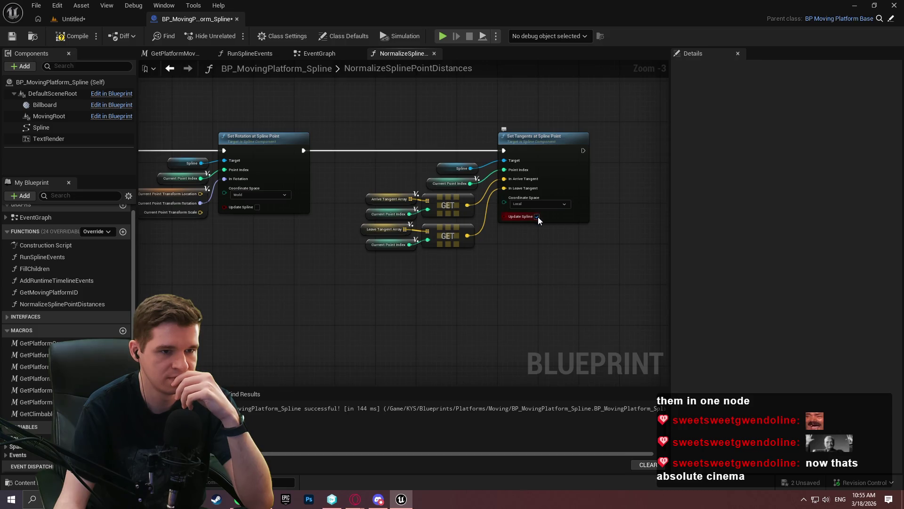
pyautogui.click(72, 35)
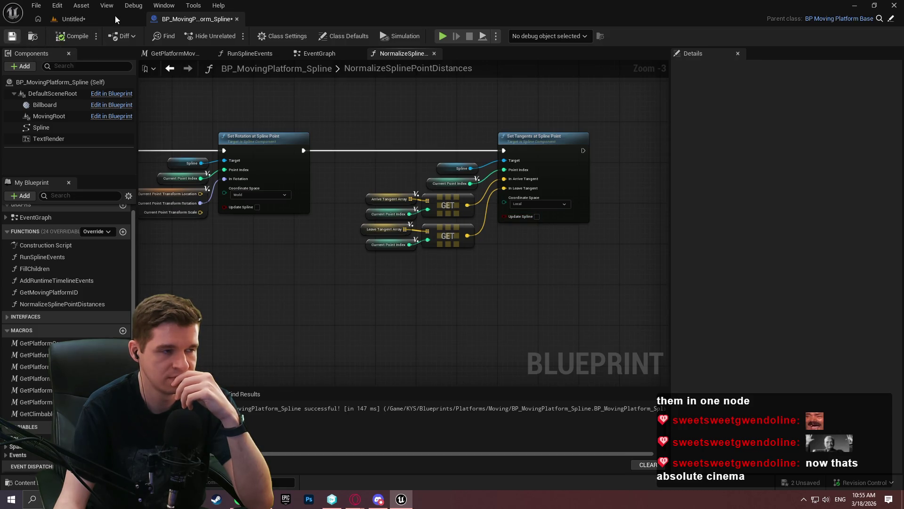
pyautogui.click(112, 20)
pyautogui.scroll(-5, 782, 433)
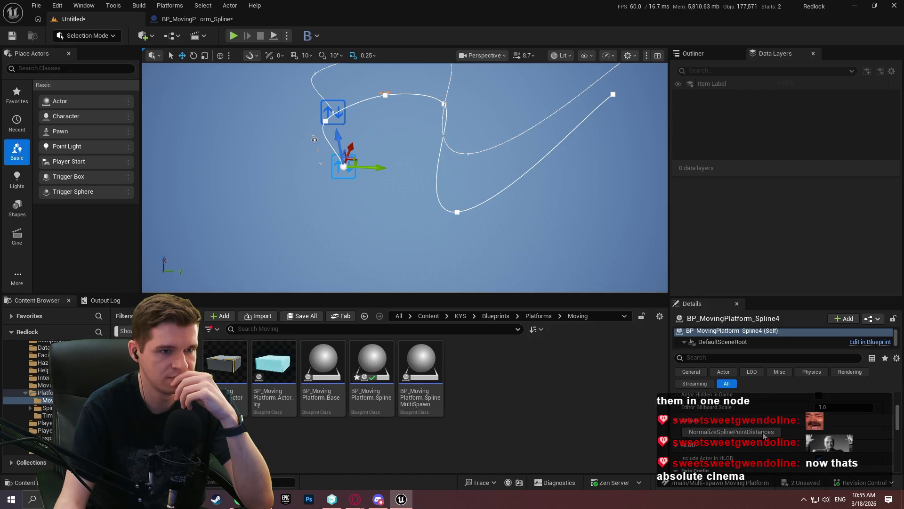
# Step: Run NormalizeSplinePointDistances, delete the zigzagged platform, and Alt-drag a lowered copy of BP_MovingPlatform_Spline3
pyautogui.click(763, 432)
pyautogui.click(323, 166)
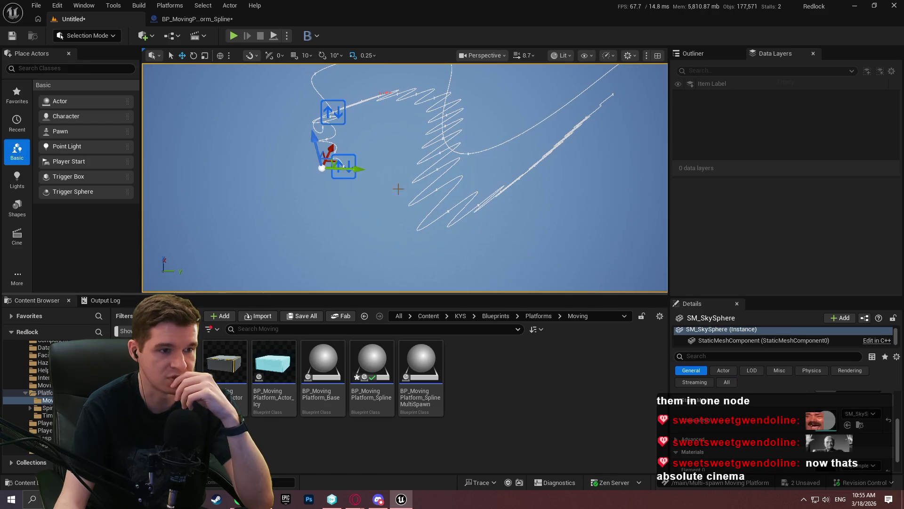
pyautogui.click(344, 166)
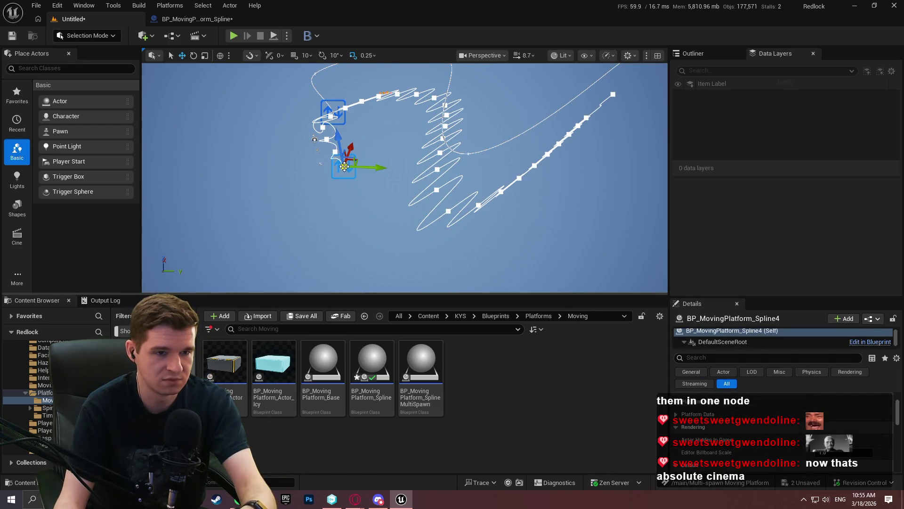
pyautogui.press('Delete')
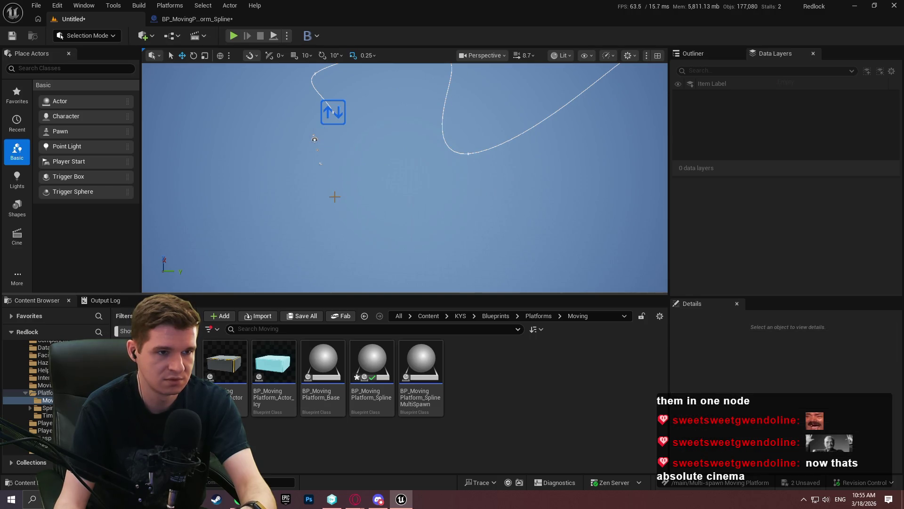
pyautogui.click(334, 113)
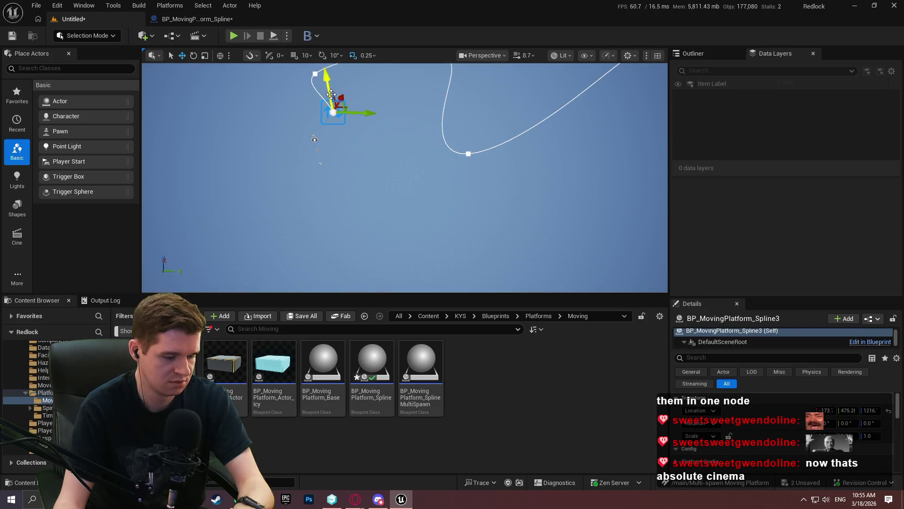
pyautogui.keyDown('alt'); pyautogui.moveTo(327, 77); pyautogui.dragTo(330, 136); pyautogui.keyUp('alt')
# Step: Set Set Tangents at Spline Point to World coordinate space and check a point on the copied spline
pyautogui.click(197, 19)
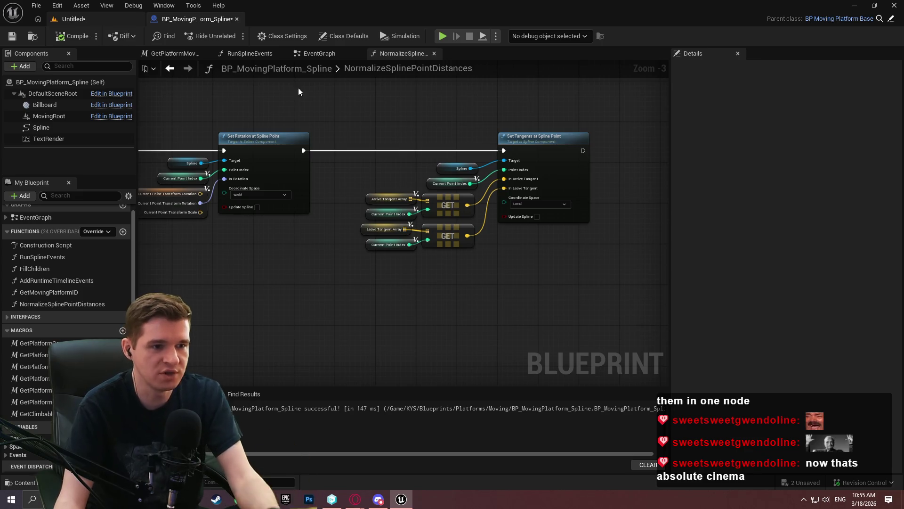
pyautogui.click(552, 204)
pyautogui.click(537, 222)
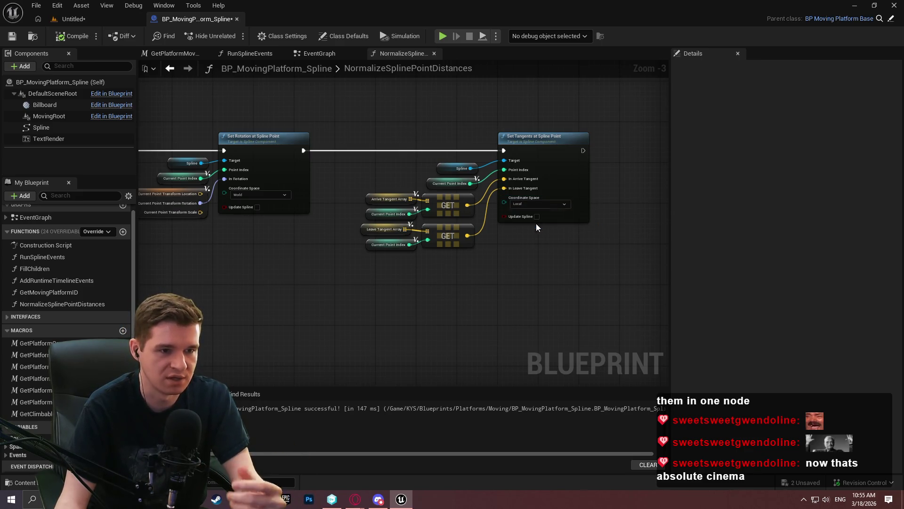
pyautogui.click(73, 19)
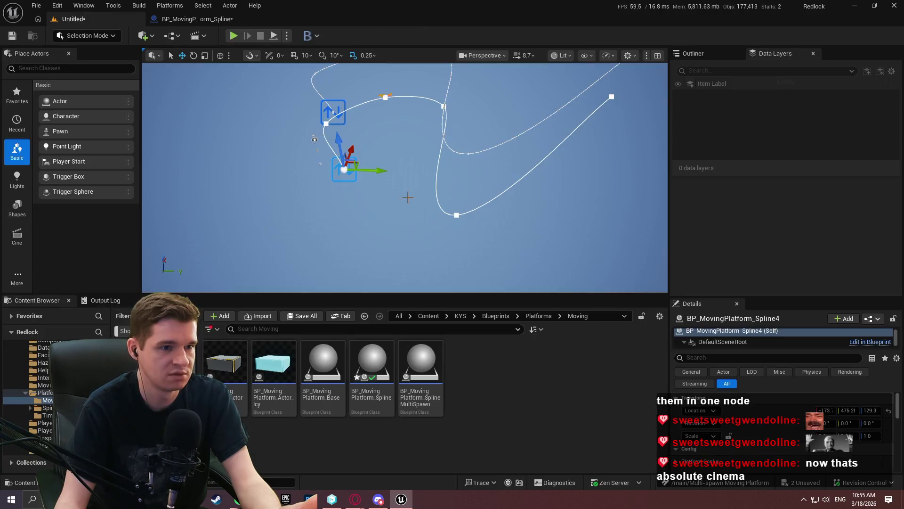
pyautogui.click(453, 215)
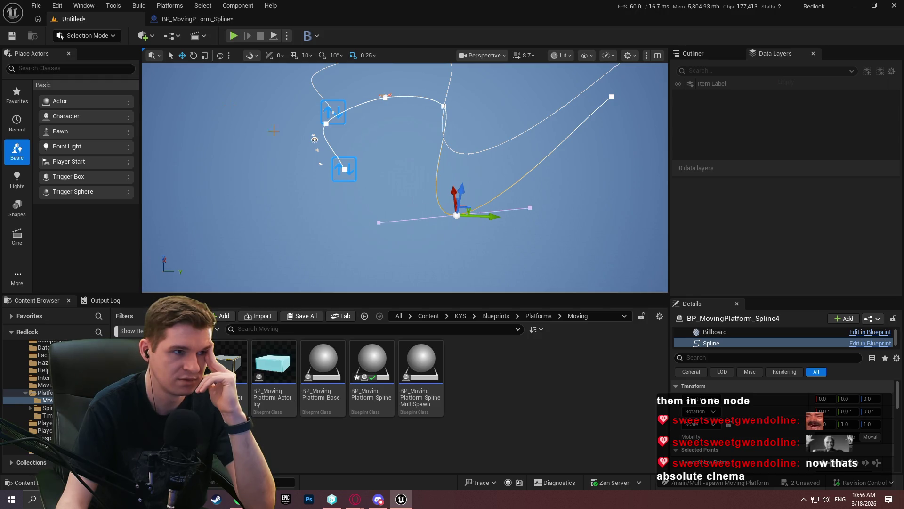
pyautogui.click(196, 19)
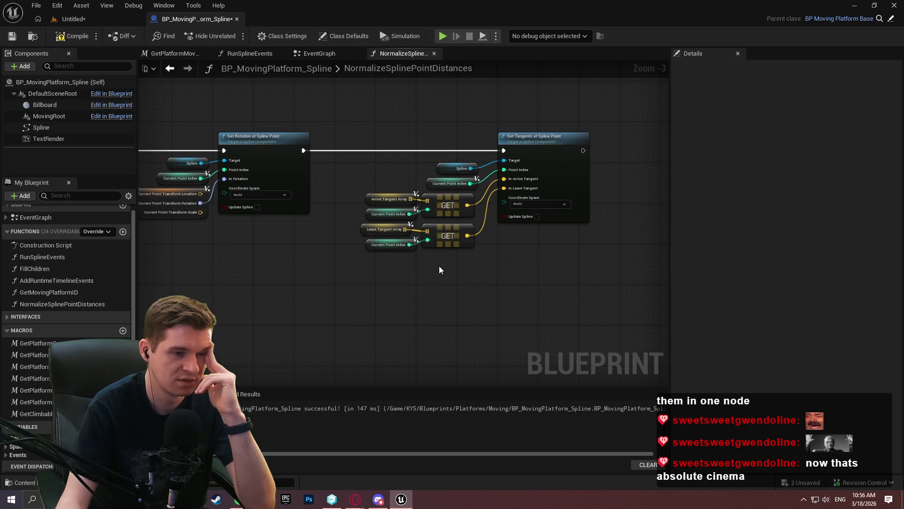
# Step: Set Get Arrive Tangent and Get Leave Tangent at Spline Point to World coordinate space
pyautogui.scroll(-3, 439, 265)
pyautogui.scroll(4, 522, 271)
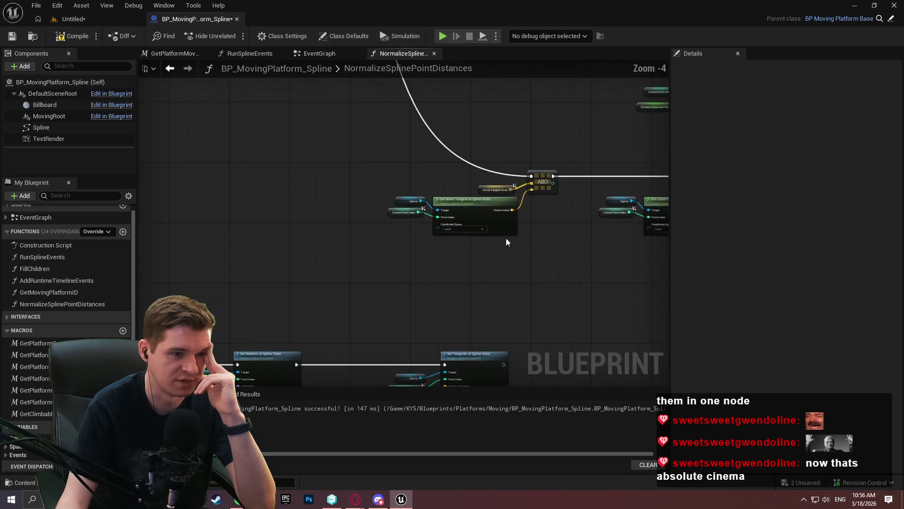
pyautogui.click(430, 227)
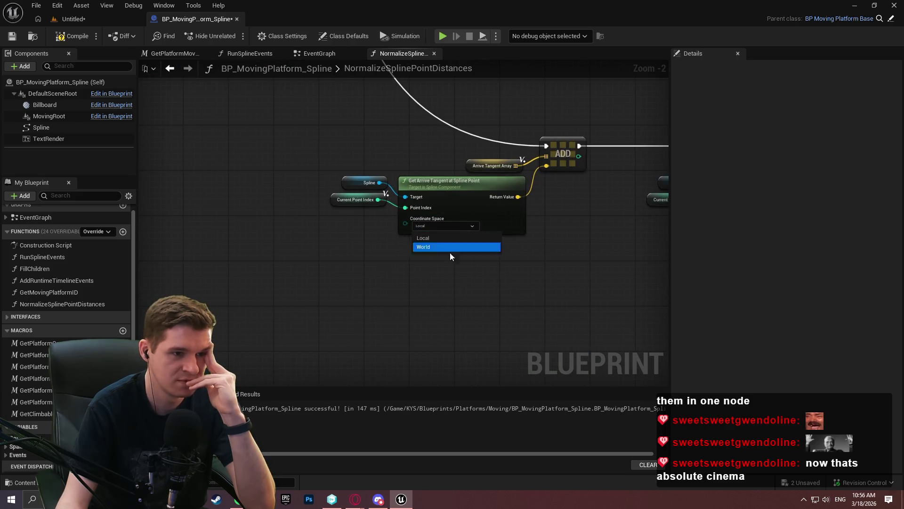
pyautogui.click(424, 246)
pyautogui.click(464, 253)
pyautogui.click(446, 274)
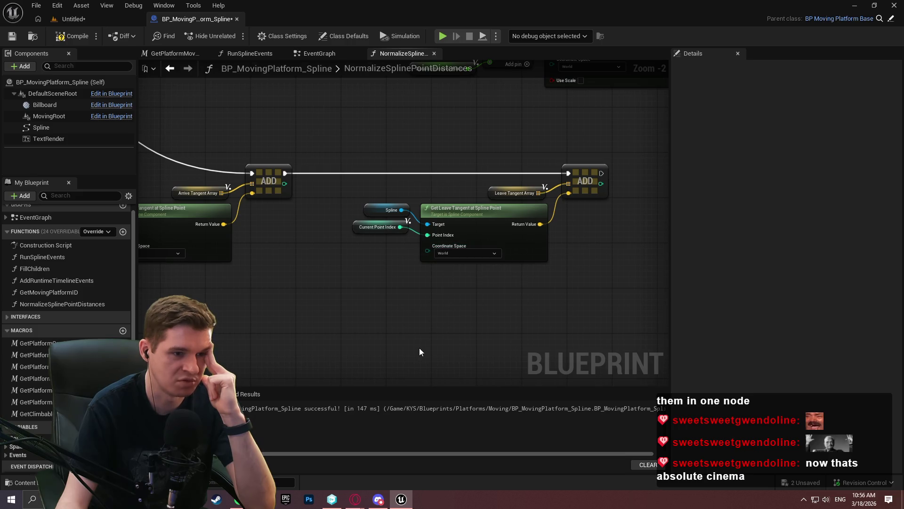
# Step: Inspect the Get Arrive Tangent nodes in the function graph
pyautogui.scroll(-3, 420, 346)
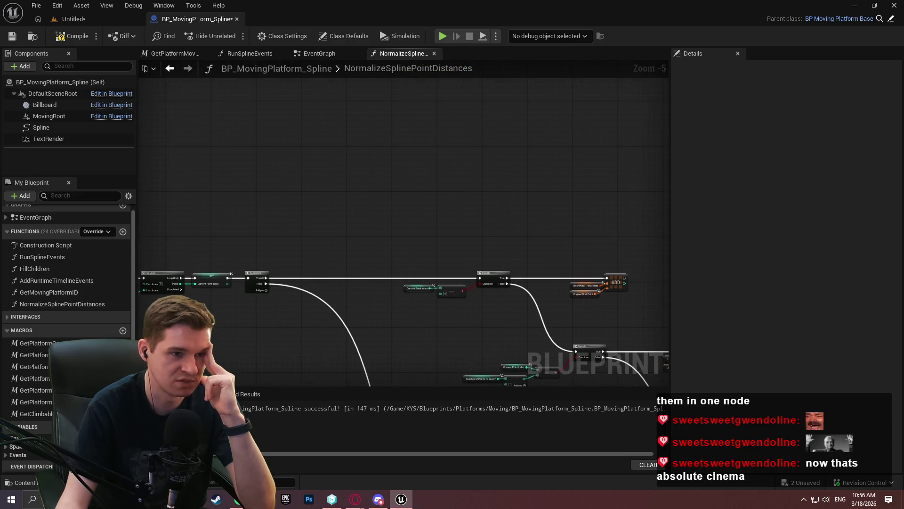
pyautogui.scroll(1, 331, 285)
pyautogui.scroll(2, 331, 283)
pyautogui.moveTo(274, 317); pyautogui.dragTo(522, 299)
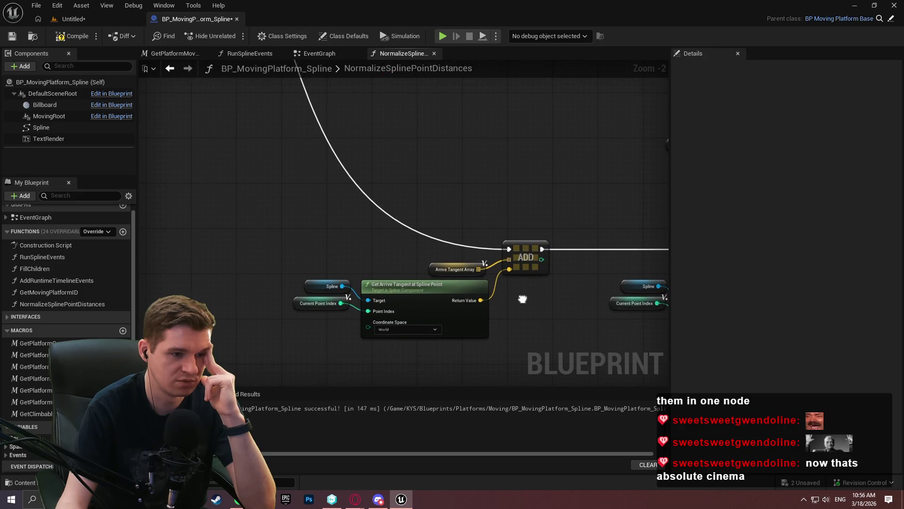
pyautogui.scroll(-1, 507, 196)
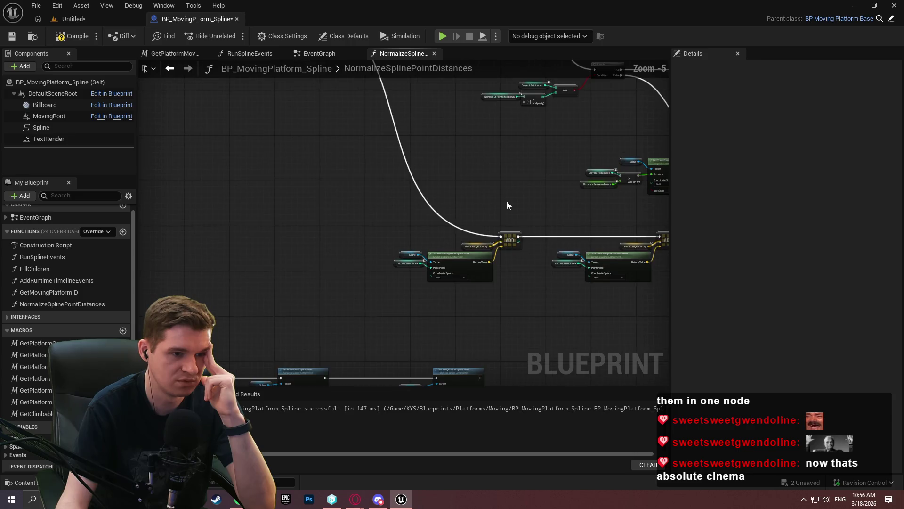
pyautogui.scroll(1, 466, 268)
pyautogui.moveTo(296, 245); pyautogui.dragTo(433, 328)
pyautogui.click(435, 329)
pyautogui.scroll(-3, 424, 237)
# Step: Compile and save the spline Blueprint
pyautogui.click(71, 36)
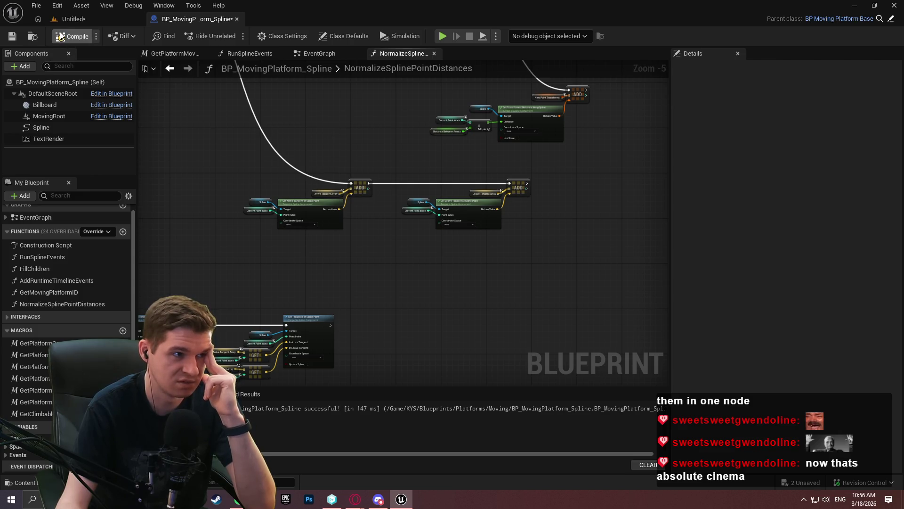
pyautogui.click(11, 36)
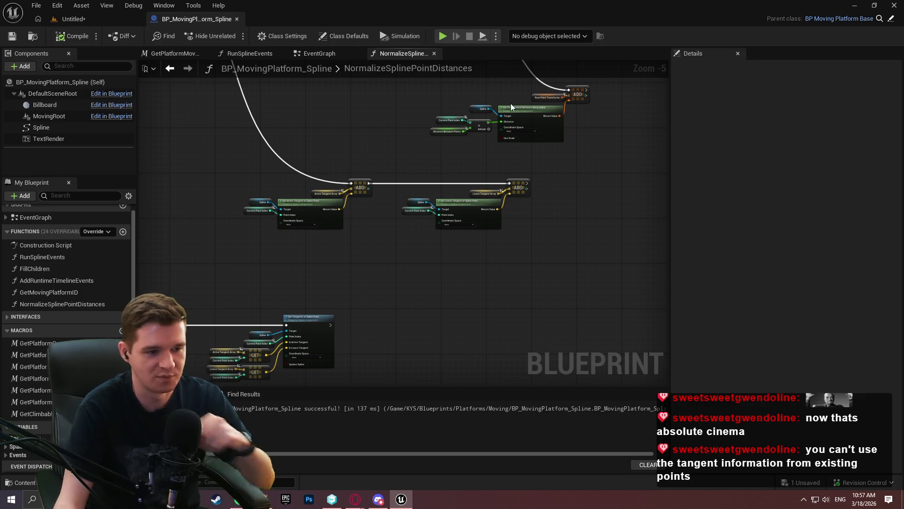
pyautogui.moveTo(364, 282); pyautogui.dragTo(439, 291)
pyautogui.scroll(3, 484, 245)
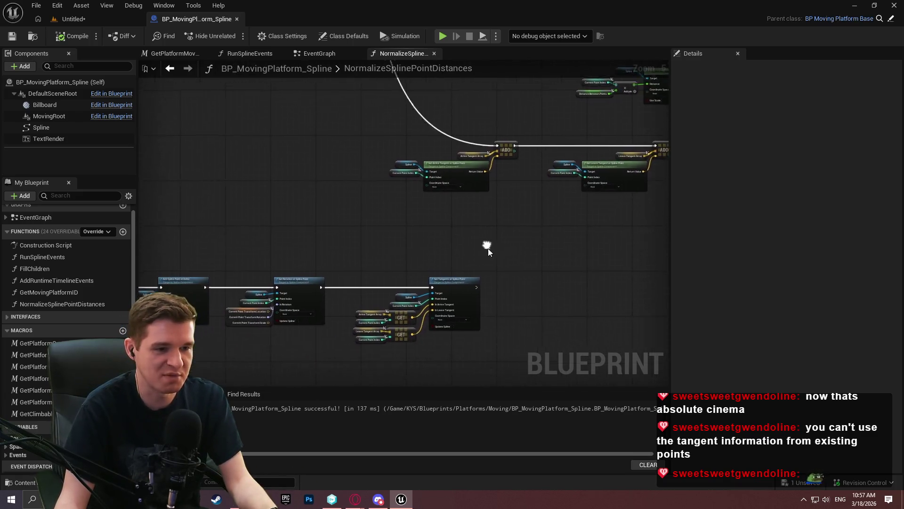
pyautogui.keyDown('alt'); pyautogui.click(464, 285); pyautogui.keyUp('alt')
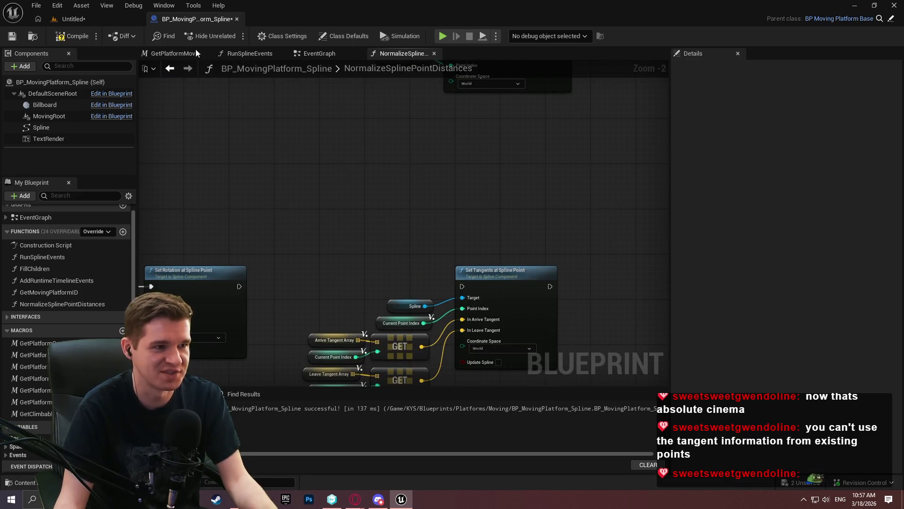
# Step: Select BP_MovingPlatform_Spline4 and run NormalizeSplinePointDistances from its Details panel
pyautogui.click(81, 18)
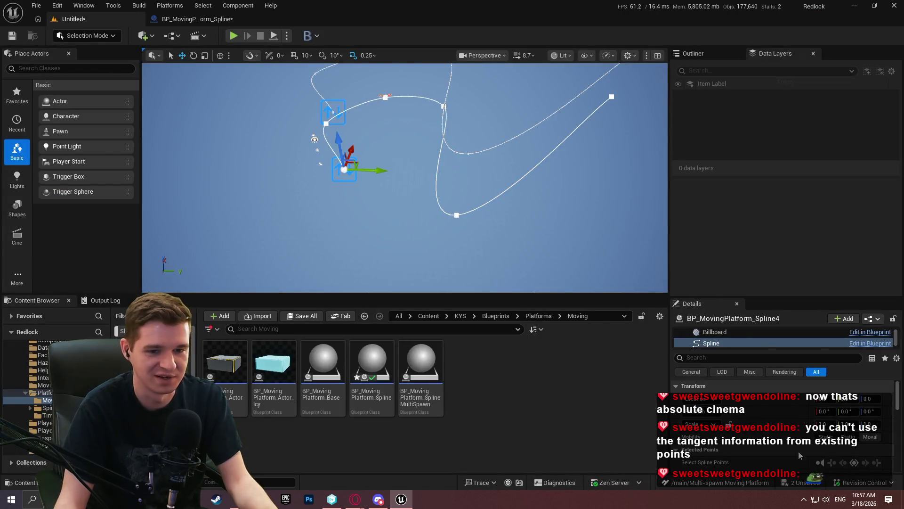
pyautogui.click(347, 170)
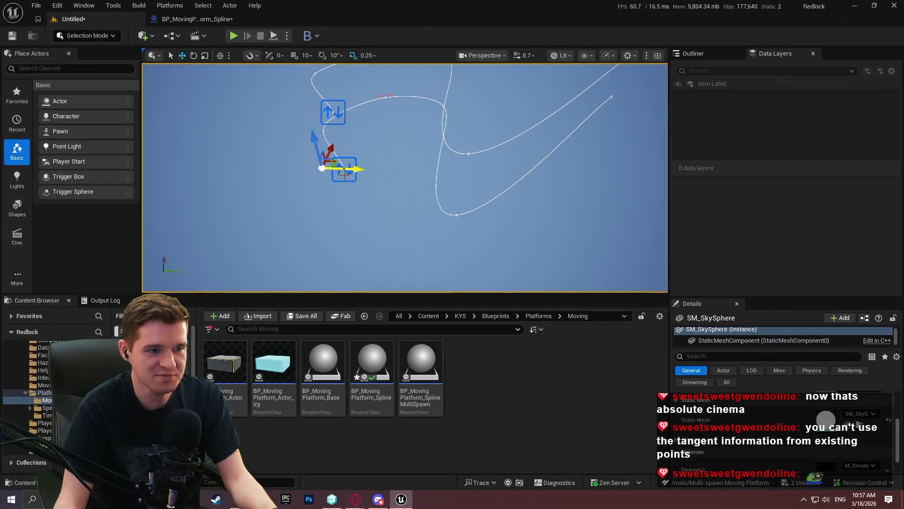
pyautogui.click(348, 171)
pyautogui.scroll(-3, 741, 438)
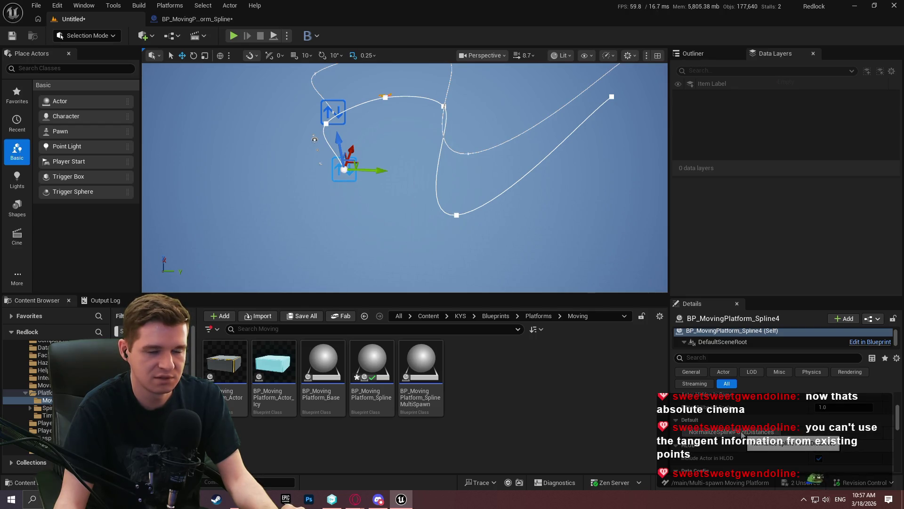
pyautogui.click(742, 432)
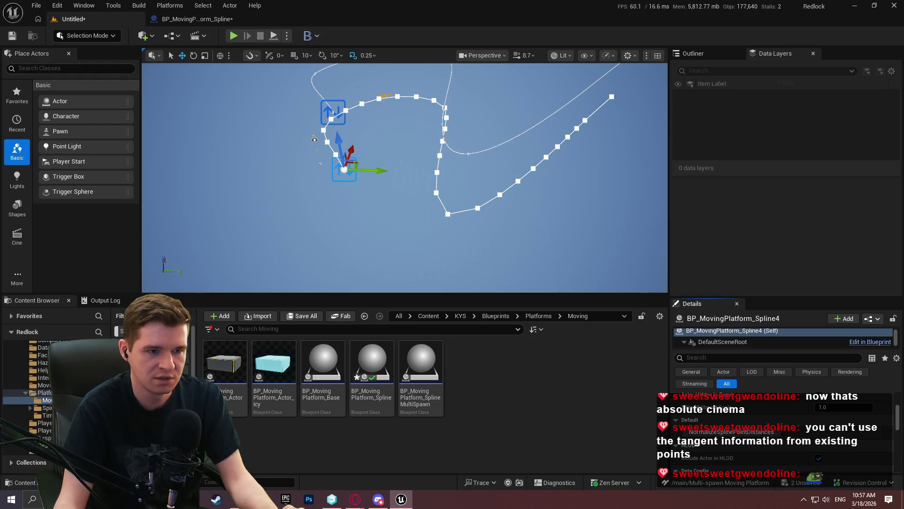
pyautogui.click(448, 214)
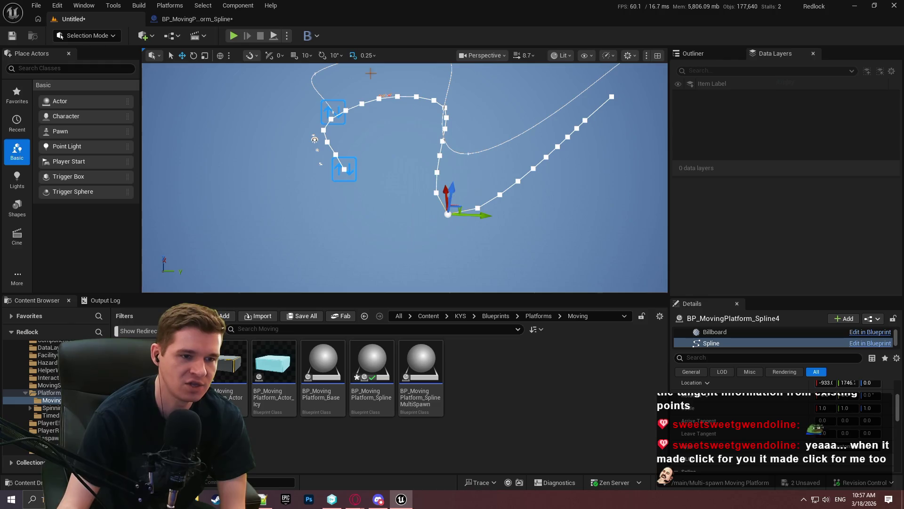
# Step: Inspect several resampled spline points with the gizmo in world coordinates
pyautogui.click(478, 208)
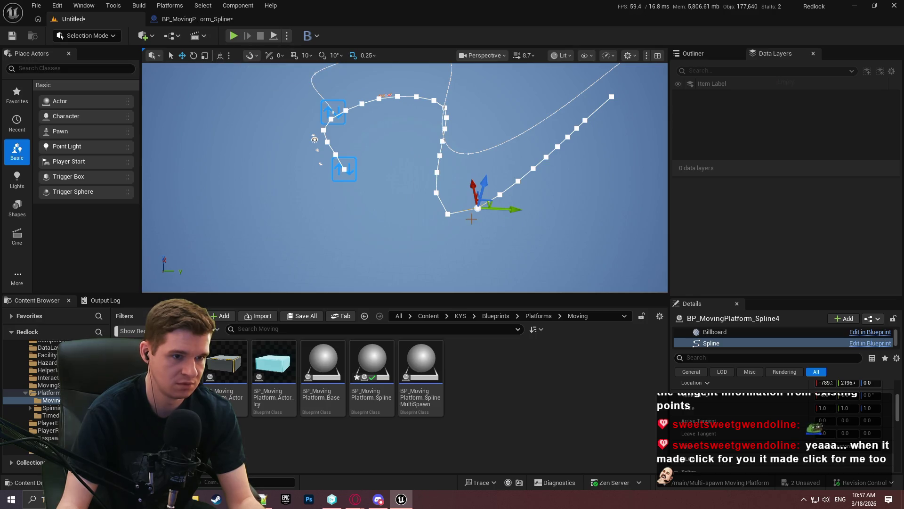
pyautogui.click(450, 214)
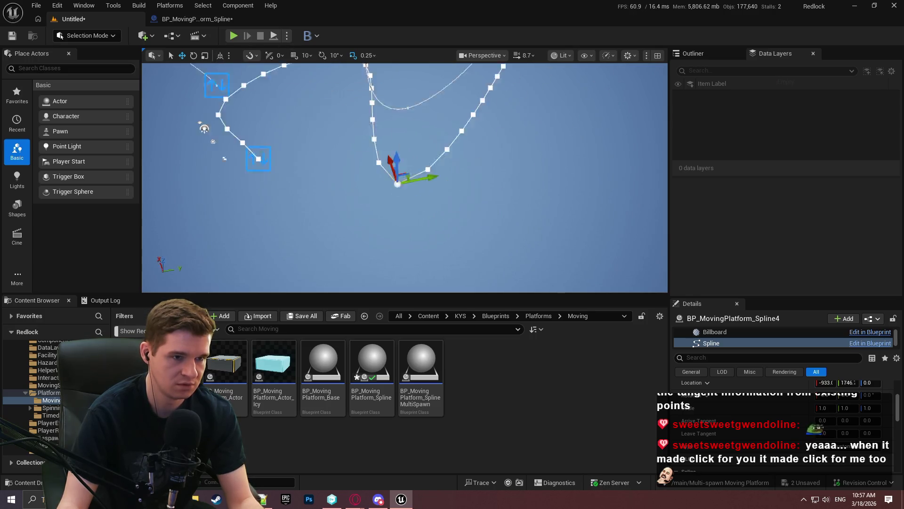
pyautogui.moveTo(518, 141); pyautogui.dragTo(518, 164)
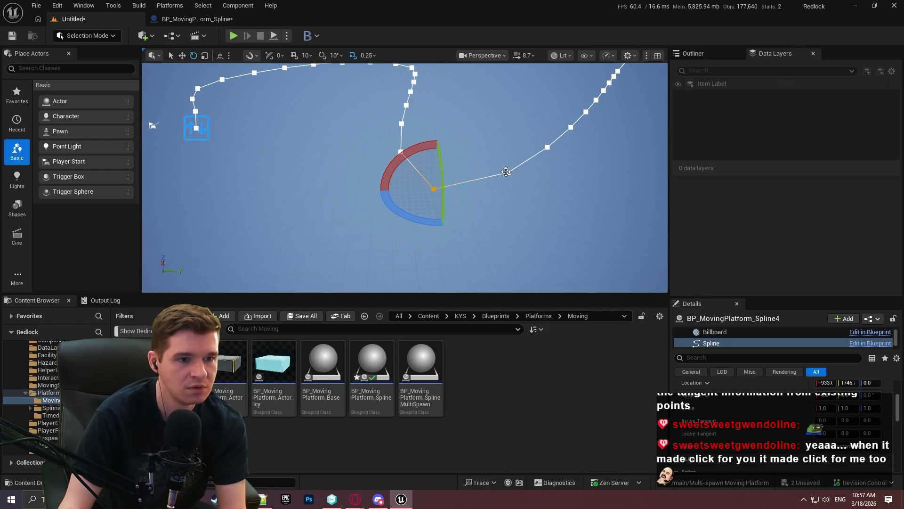
pyautogui.click(507, 172)
pyautogui.click(547, 144)
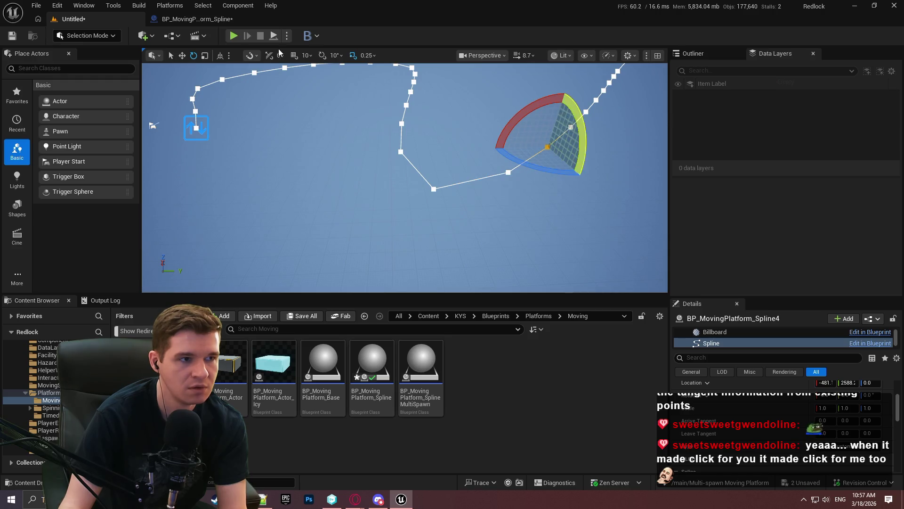
pyautogui.click(219, 55)
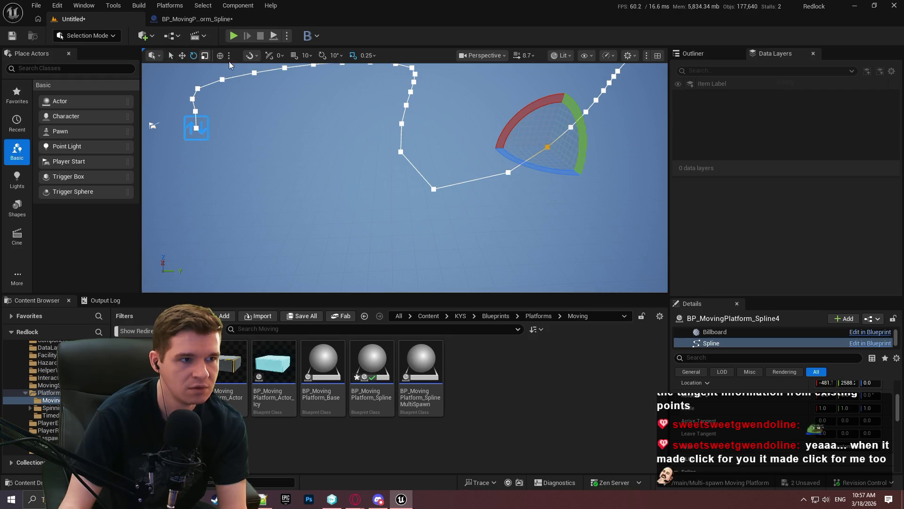
pyautogui.click(510, 174)
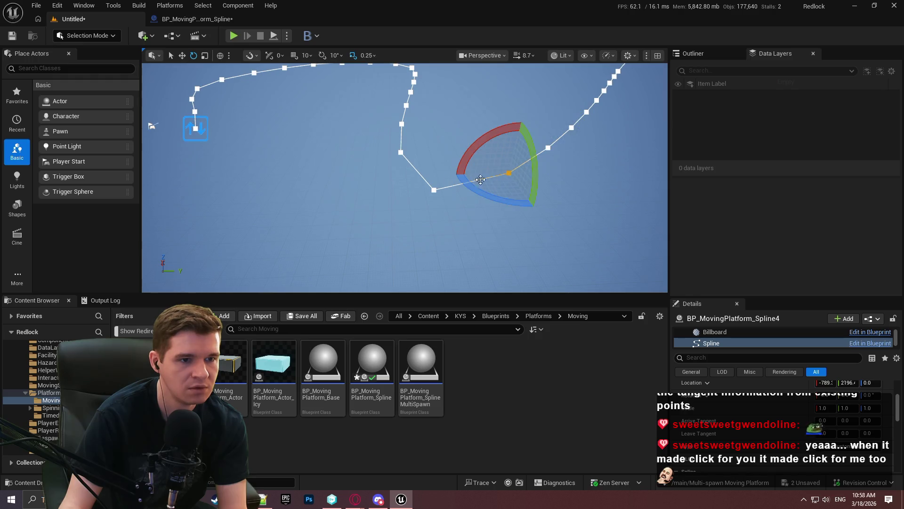
pyautogui.click(433, 188)
pyautogui.click(400, 150)
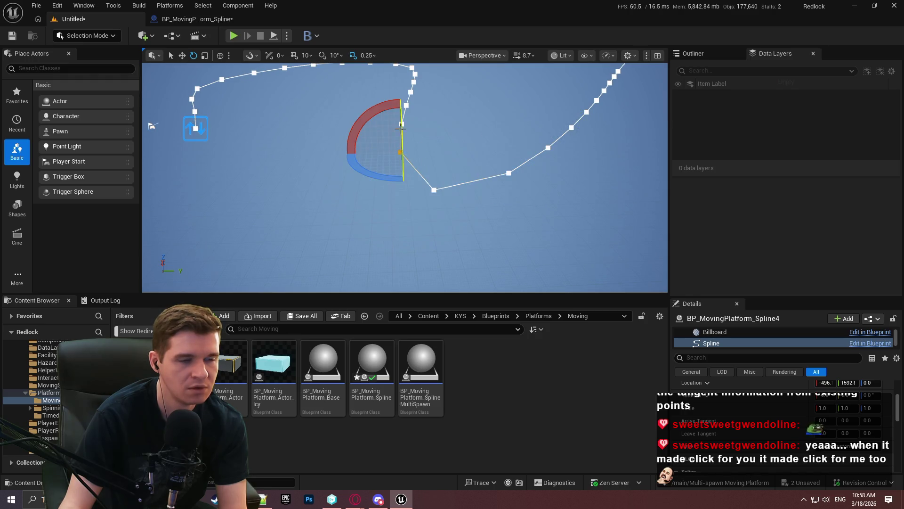
# Step: Switch the gizmo to local space and inspect the spline's corner points from several angles
pyautogui.click(221, 56)
pyautogui.click(436, 190)
pyautogui.scroll(3, 405, 179)
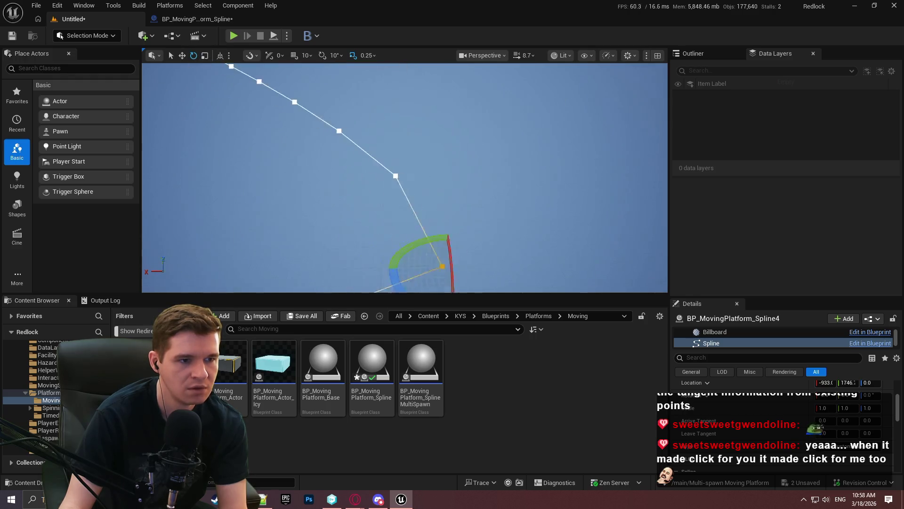
pyautogui.moveTo(461, 178); pyautogui.dragTo(461, 178)
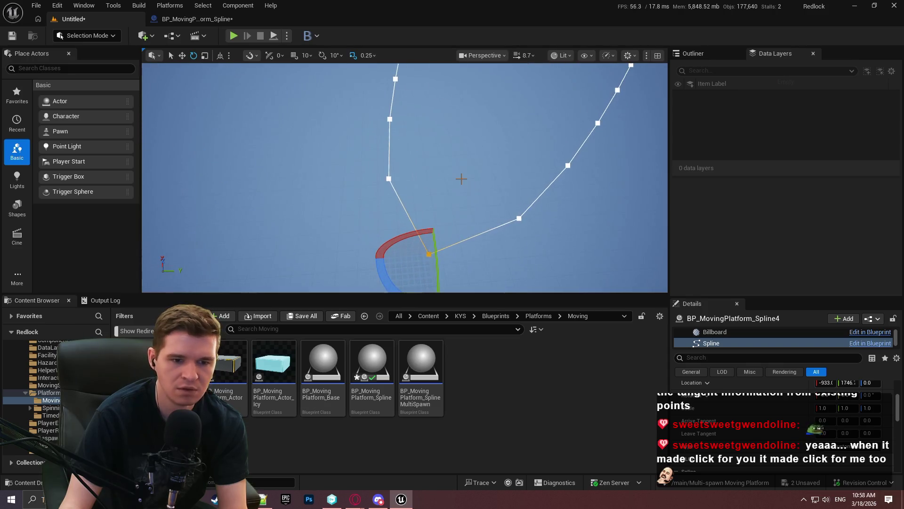
pyautogui.click(387, 178)
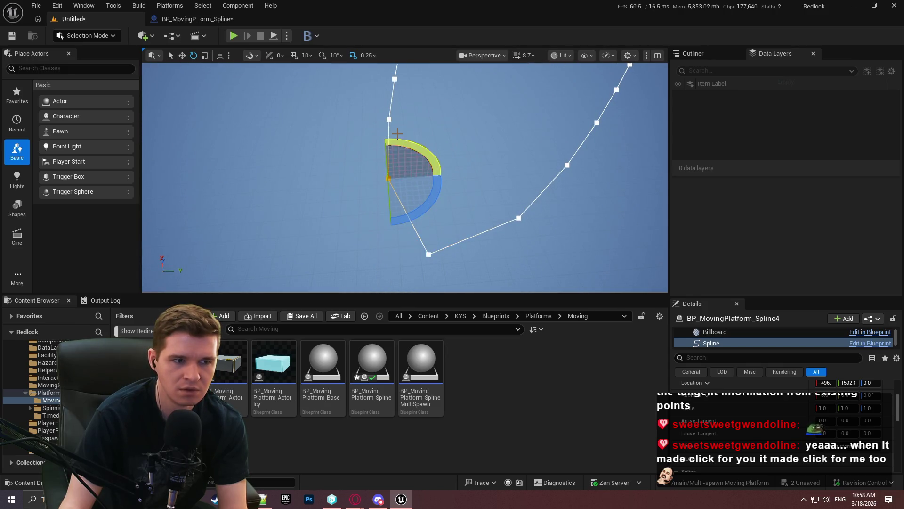
pyautogui.click(388, 120)
pyautogui.moveTo(449, 137); pyautogui.dragTo(490, 203)
pyautogui.scroll(2, 730, 407)
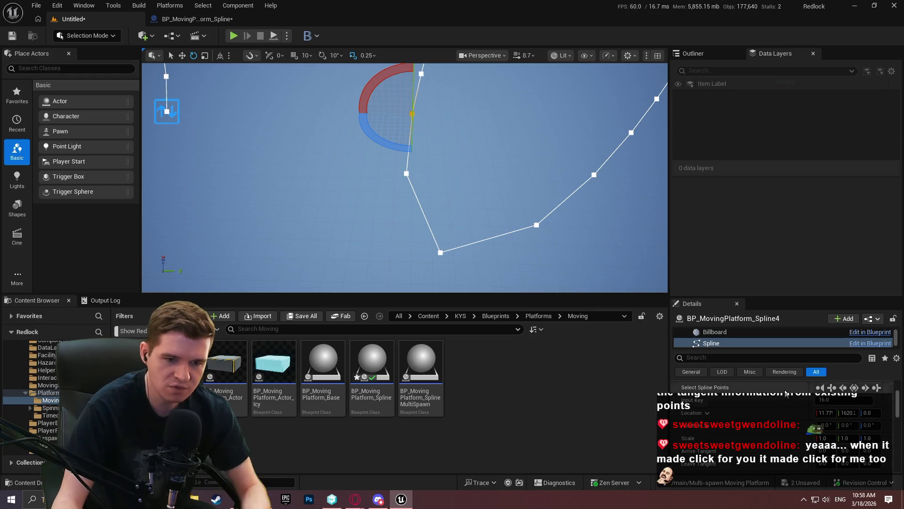
pyautogui.moveTo(428, 237)
pyautogui.mouseDown()
pyautogui.moveTo(466, 207)
pyautogui.moveTo(471, 226)
pyautogui.mouseUp()
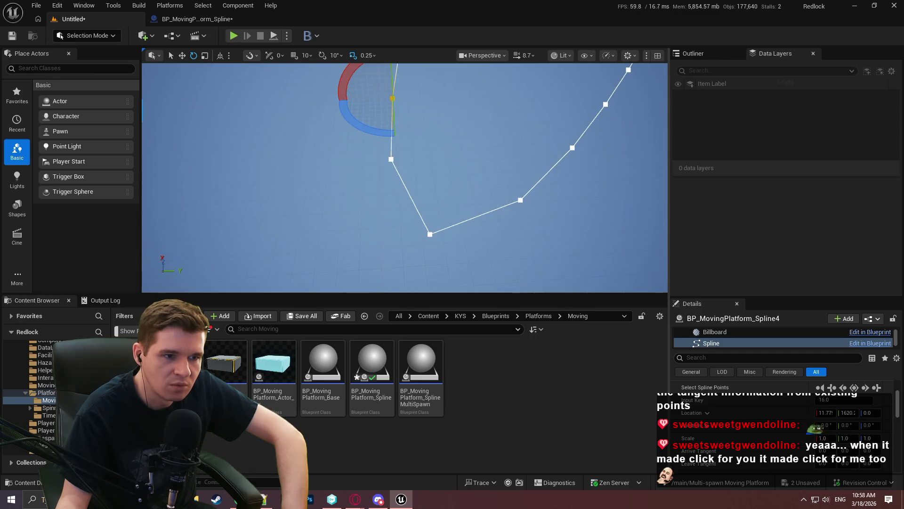
pyautogui.click(430, 234)
pyautogui.moveTo(425, 228)
pyautogui.mouseDown()
pyautogui.moveTo(216, 185)
pyautogui.moveTo(252, 182)
pyautogui.moveTo(244, 137)
pyautogui.mouseUp()
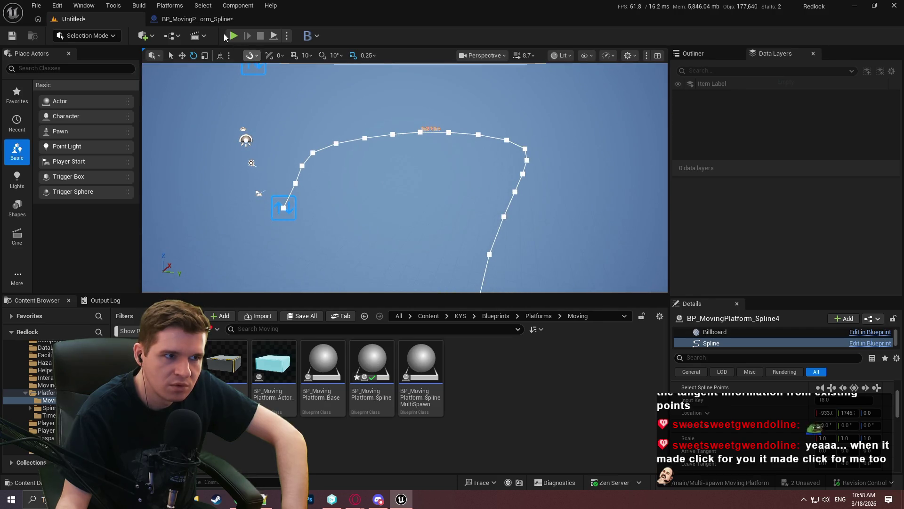
# Step: Bring up the BP_MovingPlatform_Spline Blueprint's function graph
pyautogui.click(221, 20)
pyautogui.scroll(-1, 528, 170)
pyautogui.scroll(1, 467, 177)
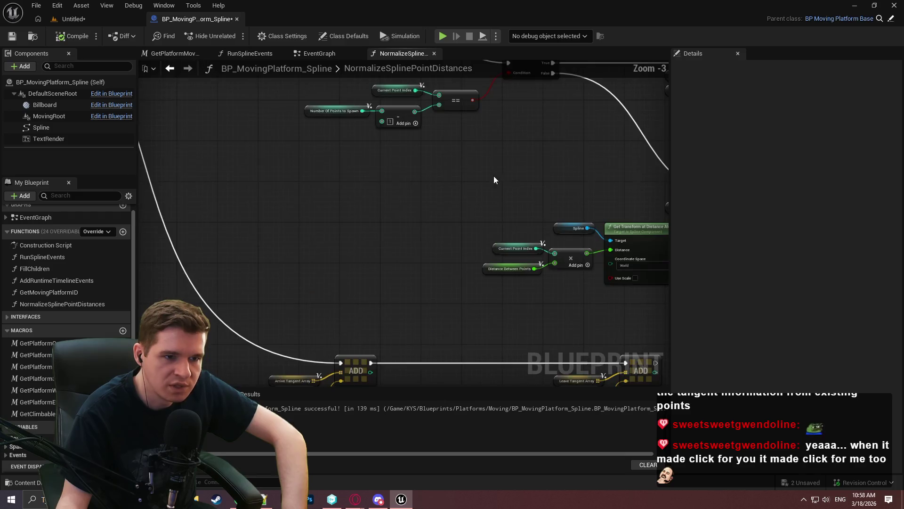
# Step: Zoom around Get Transform at Distance Along Spline, then return to the level viewport
pyautogui.scroll(3, 388, 233)
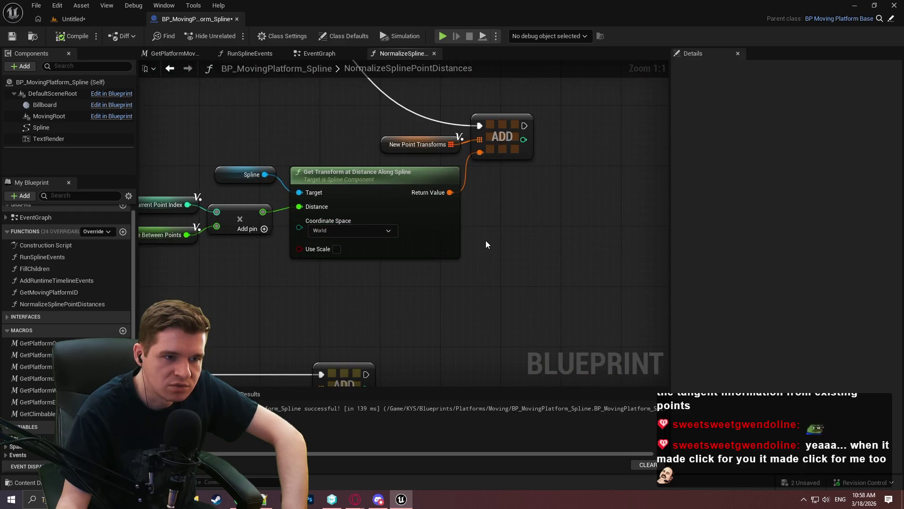
pyautogui.scroll(-1, 484, 244)
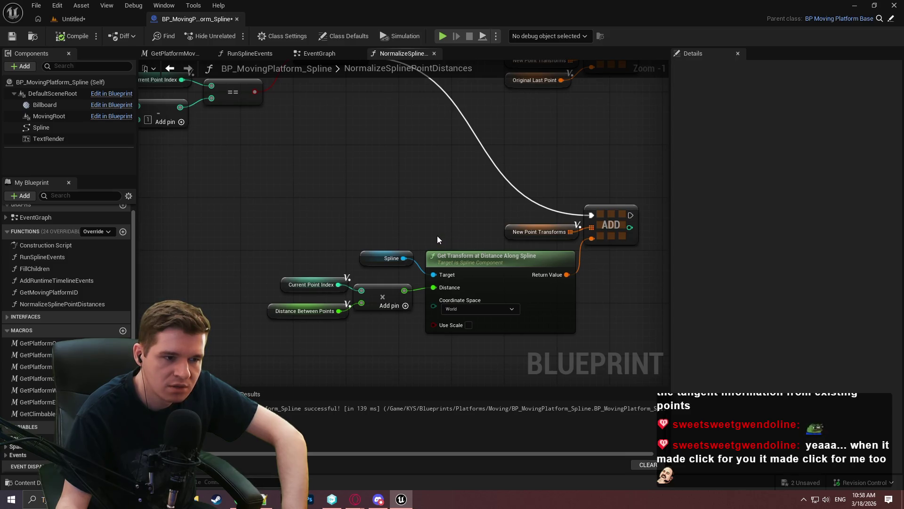
pyautogui.click(72, 18)
pyautogui.moveTo(363, 169); pyautogui.dragTo(316, 123)
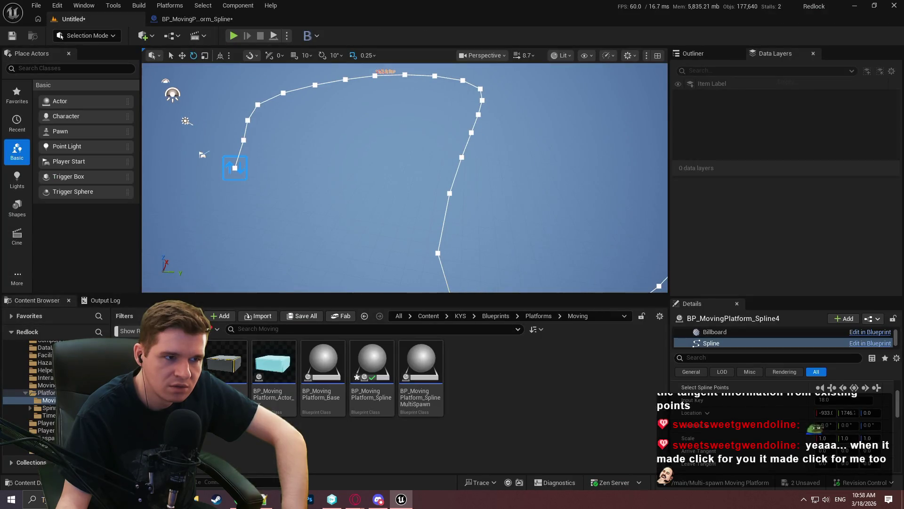
# Step: Select spline points 4, 5, 12 and 15, and rotate one around its vertical axis
pyautogui.click(258, 105)
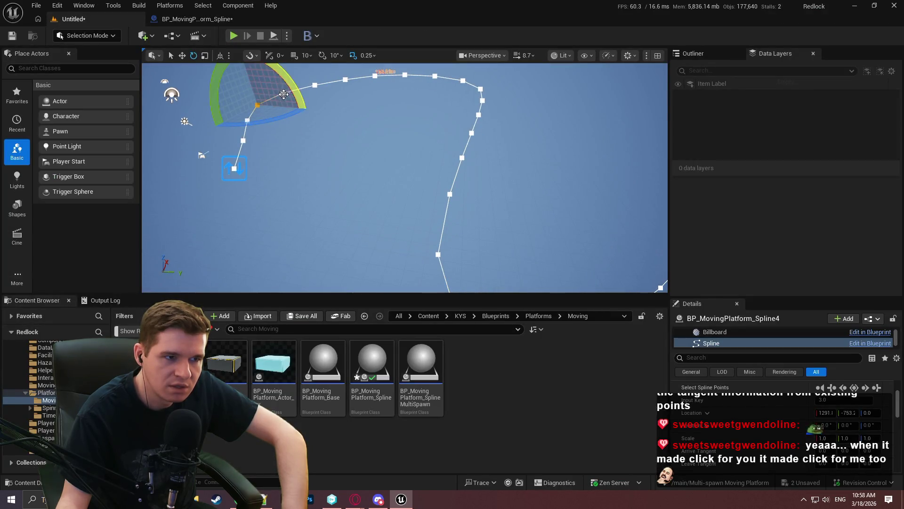
pyautogui.click(284, 93)
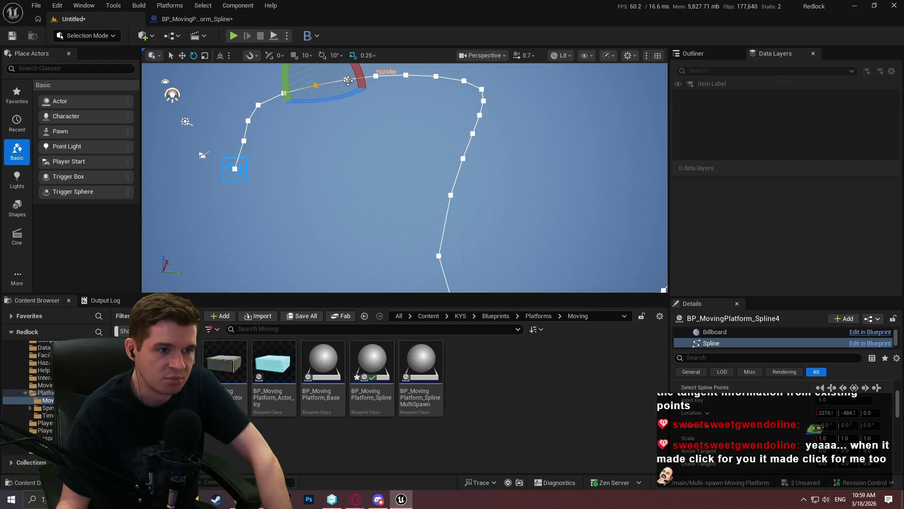
pyautogui.click(483, 100)
pyautogui.click(483, 115)
pyautogui.click(475, 132)
pyautogui.click(465, 158)
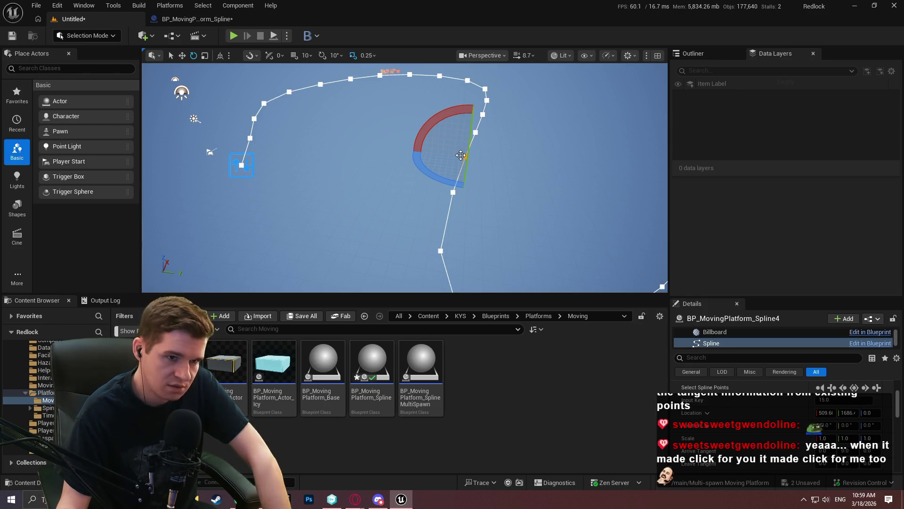
pyautogui.moveTo(460, 155); pyautogui.dragTo(476, 123)
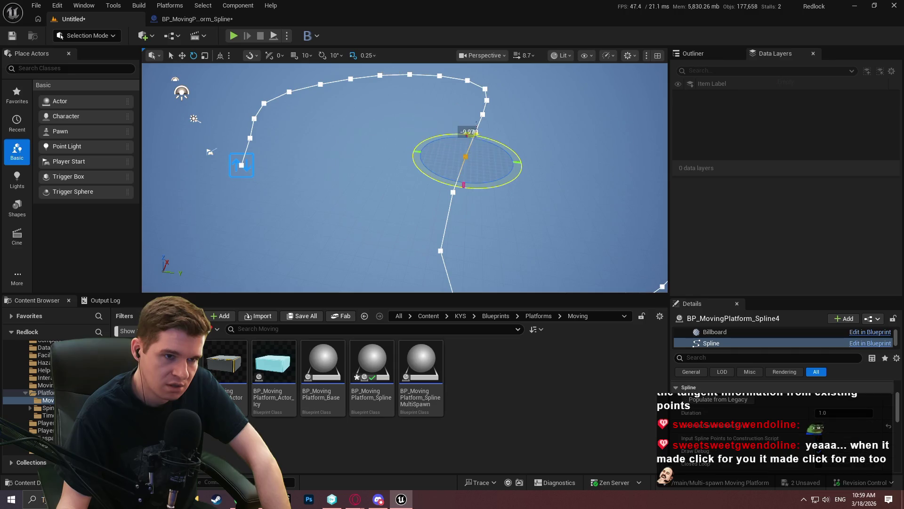
pyautogui.moveTo(450, 179)
pyautogui.mouseDown()
pyautogui.moveTo(508, 171)
pyautogui.moveTo(509, 161)
pyautogui.mouseUp()
# Step: Rotate another point on BP_MovingPlatform_Spline4 using the gizmo rings
pyautogui.click(473, 232)
pyautogui.moveTo(455, 264); pyautogui.dragTo(485, 273)
pyautogui.scroll(-3, 731, 418)
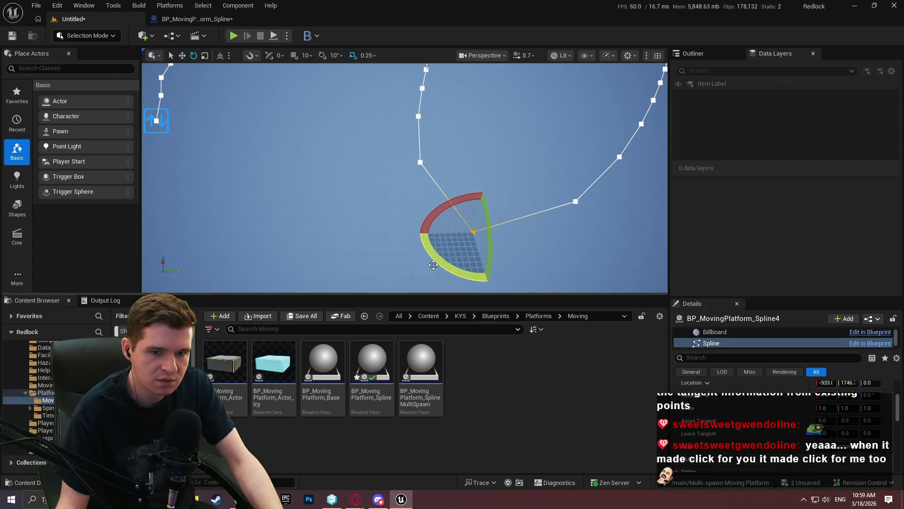
pyautogui.moveTo(488, 282)
pyautogui.mouseDown()
pyautogui.moveTo(506, 282)
pyautogui.moveTo(503, 264)
pyautogui.mouseUp()
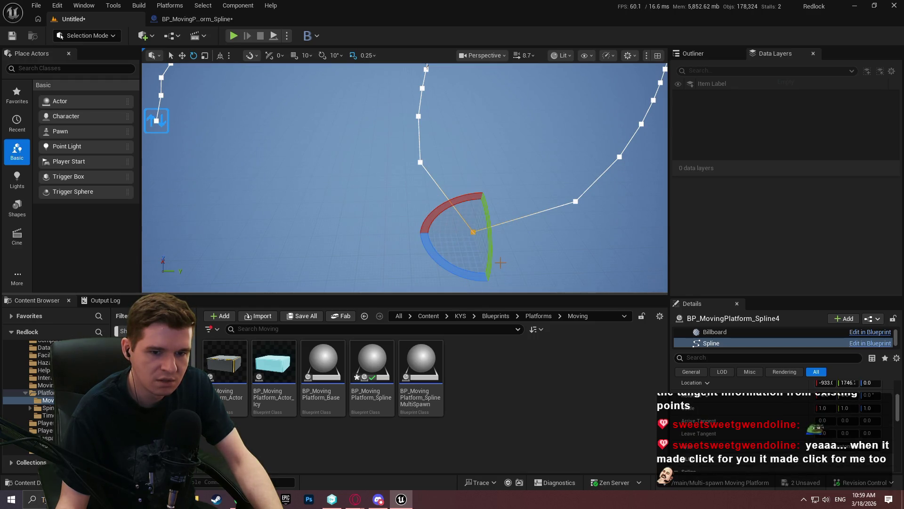
# Step: Check the spline point Type list, then undo the test rotation on BP_MovingPlatform_Spline3
pyautogui.click(850, 450)
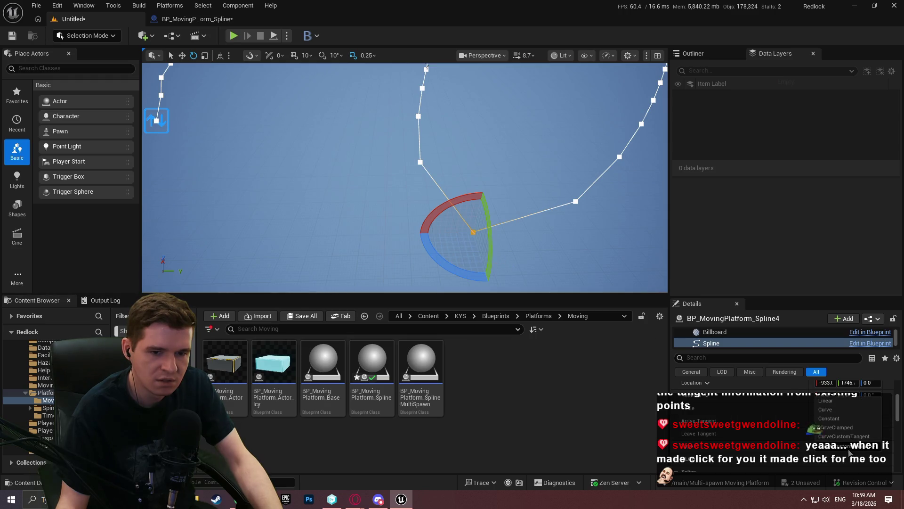
pyautogui.click(791, 448)
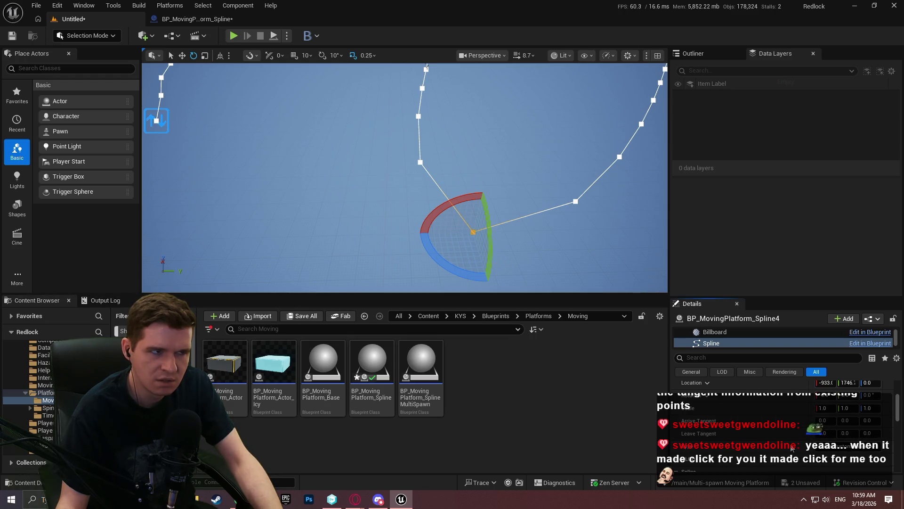
pyautogui.moveTo(426, 65)
pyautogui.mouseDown()
pyautogui.moveTo(420, 225)
pyautogui.moveTo(407, 257)
pyautogui.mouseUp()
pyautogui.click(402, 217)
pyautogui.click(403, 218)
pyautogui.hotkey('ctrl', 'z')
# Step: Select BP_MovingPlatform_Spline4's bottom point and review its spline point Type options
pyautogui.scroll(2, 770, 411)
pyautogui.scroll(3, 771, 411)
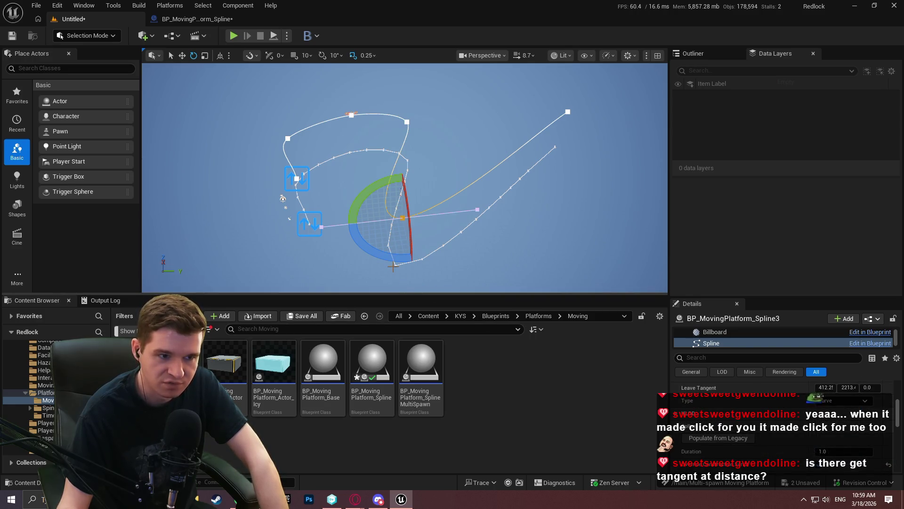
pyautogui.click(298, 185)
pyautogui.click(396, 265)
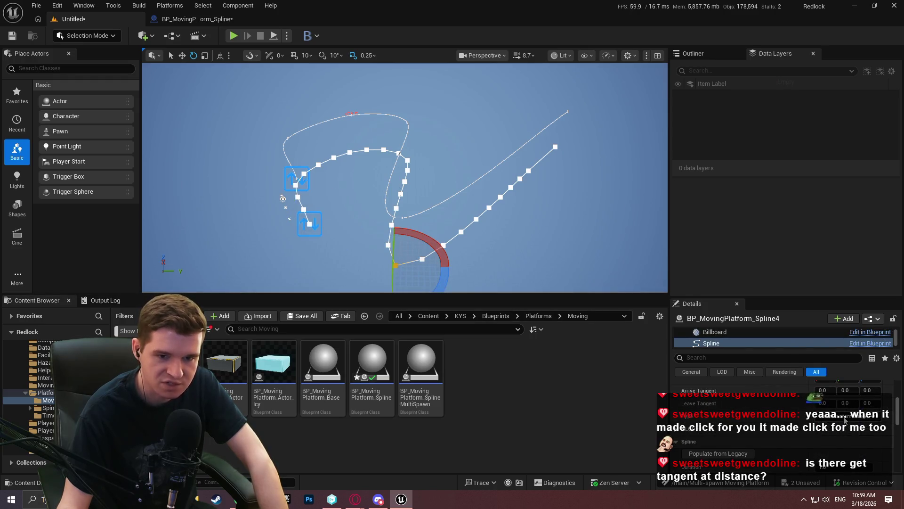
pyautogui.click(844, 417)
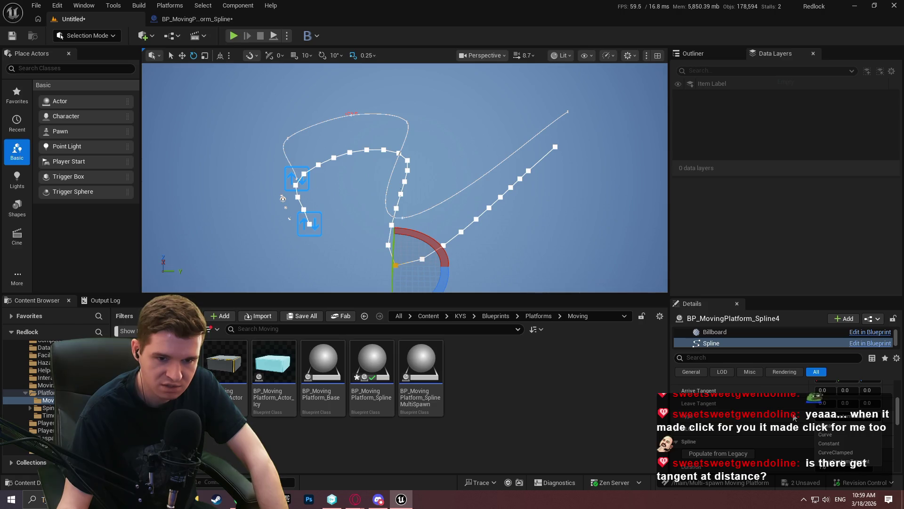
pyautogui.click(205, 18)
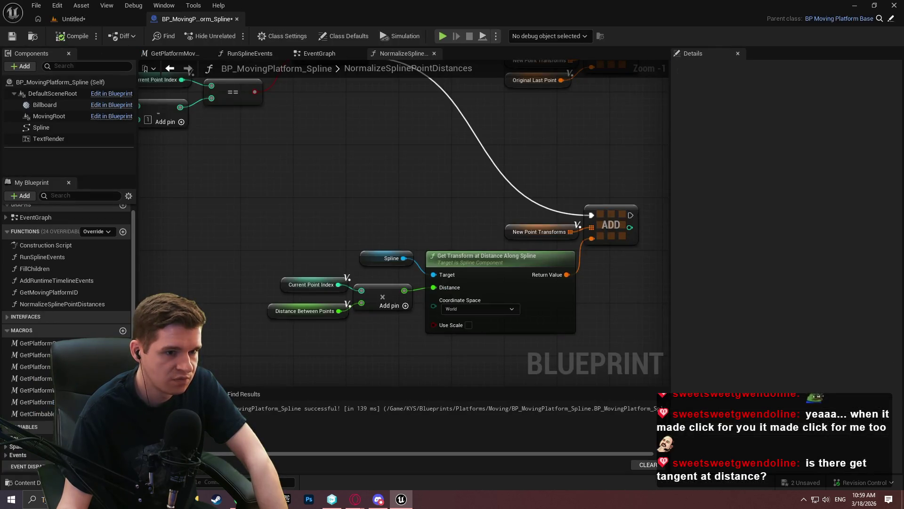
# Step: Bring Add Spline Point at Index into view and drag from its Spline reference to list the available actions
pyautogui.scroll(-2, 310, 138)
pyautogui.scroll(-2, 365, 159)
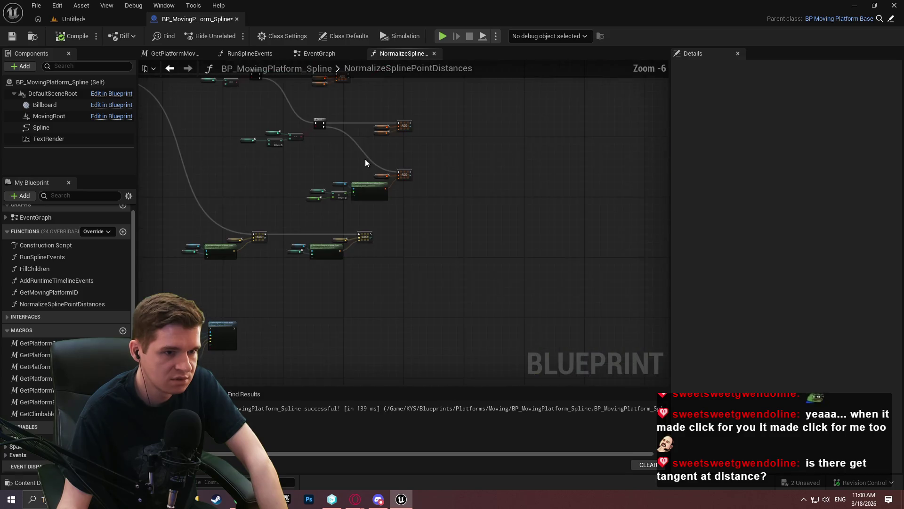
pyautogui.scroll(2, 298, 214)
pyautogui.scroll(-1, 363, 179)
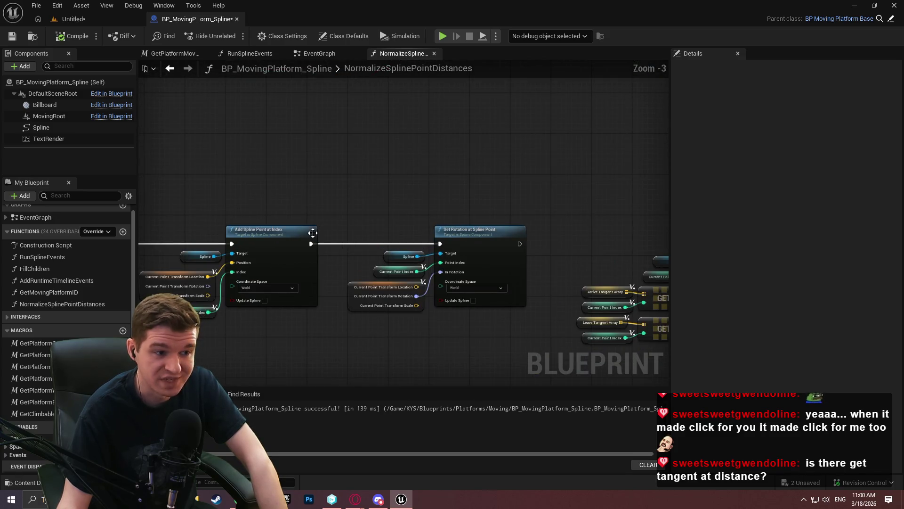
pyautogui.moveTo(228, 216); pyautogui.dragTo(537, 178)
pyautogui.scroll(1, 306, 189)
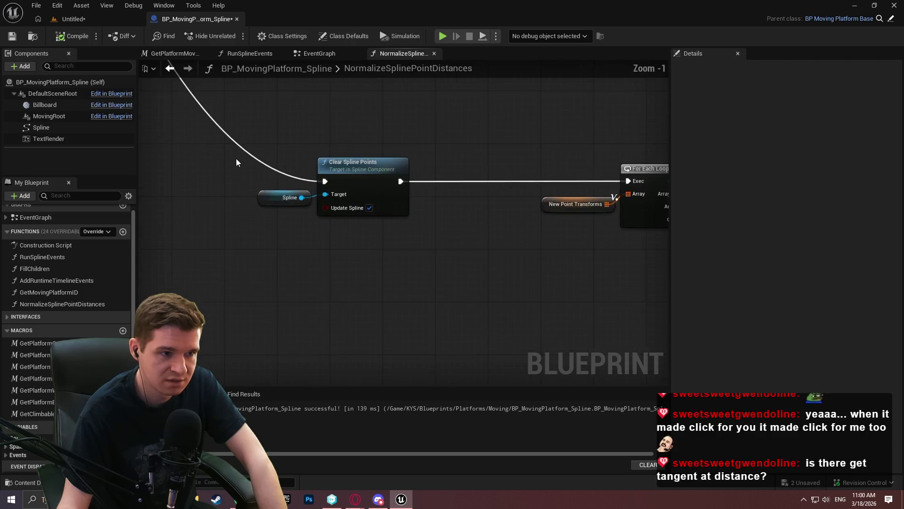
pyautogui.scroll(-3, 343, 141)
pyautogui.scroll(3, 255, 156)
pyautogui.moveTo(316, 176)
pyautogui.mouseDown()
pyautogui.moveTo(462, 156)
pyautogui.moveTo(664, 257)
pyautogui.moveTo(613, 262)
pyautogui.moveTo(139, 155)
pyautogui.mouseUp()
pyautogui.scroll(2, 139, 155)
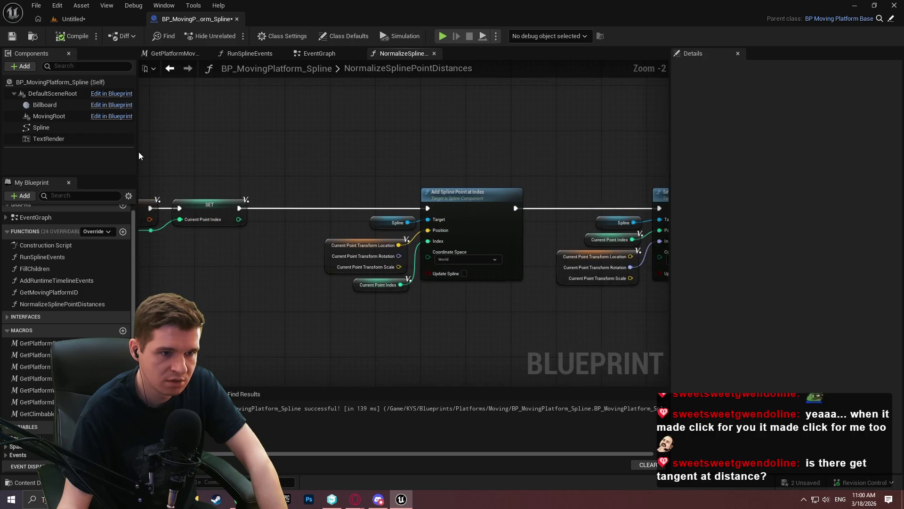
pyautogui.scroll(2, 352, 157)
pyautogui.moveTo(377, 187)
pyautogui.mouseDown()
pyautogui.moveTo(339, 189)
pyautogui.moveTo(445, 191)
pyautogui.mouseUp()
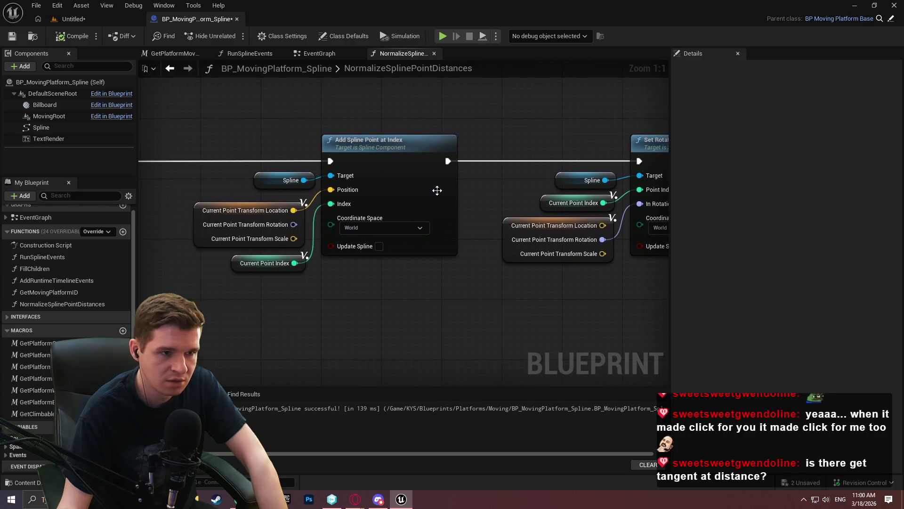
pyautogui.moveTo(303, 180); pyautogui.dragTo(312, 89)
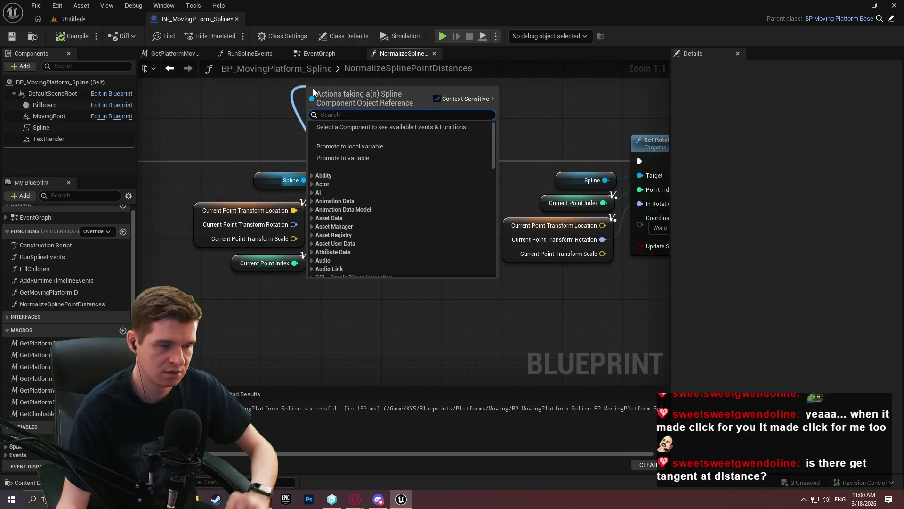
# Step: Add a Set Spline Point Type node, wiring Point Index and its exec output into Set Rotation at Spline Point
pyautogui.write('type')
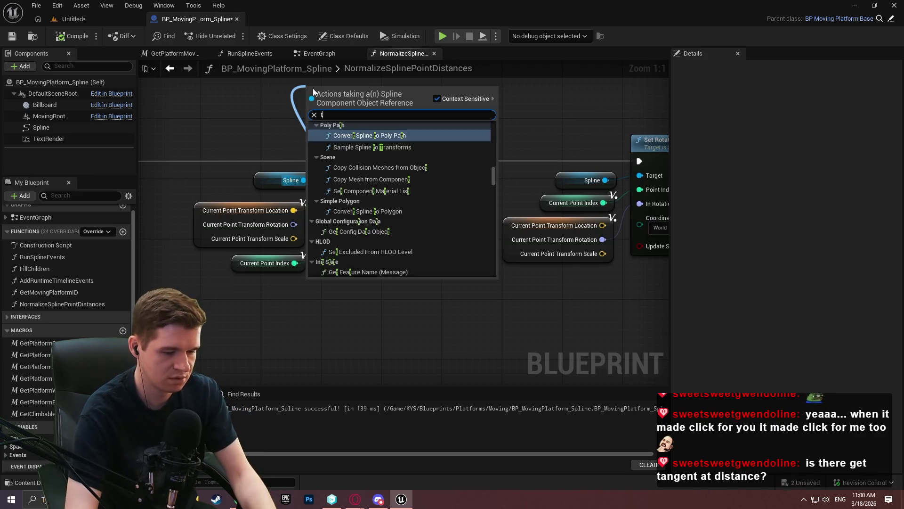
pyautogui.click(357, 152)
pyautogui.moveTo(372, 141)
pyautogui.mouseDown()
pyautogui.moveTo(423, 82)
pyautogui.moveTo(542, 174)
pyautogui.mouseUp()
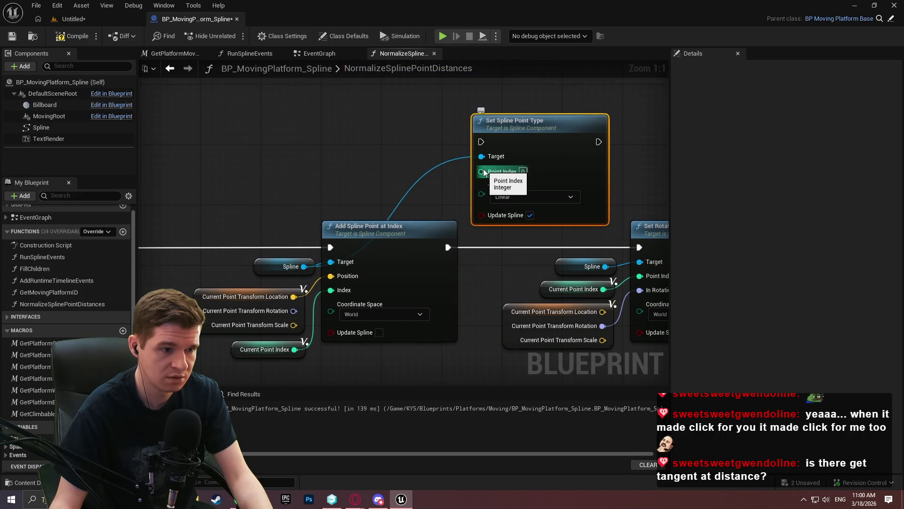
pyautogui.moveTo(487, 170)
pyautogui.mouseDown()
pyautogui.moveTo(306, 370)
pyautogui.moveTo(294, 349)
pyautogui.mouseUp()
pyautogui.moveTo(598, 142); pyautogui.dragTo(639, 247)
# Step: Untick Update Spline, set Type to Curve, feed Add Spline Point at Index into it, and compile and save
pyautogui.click(530, 213)
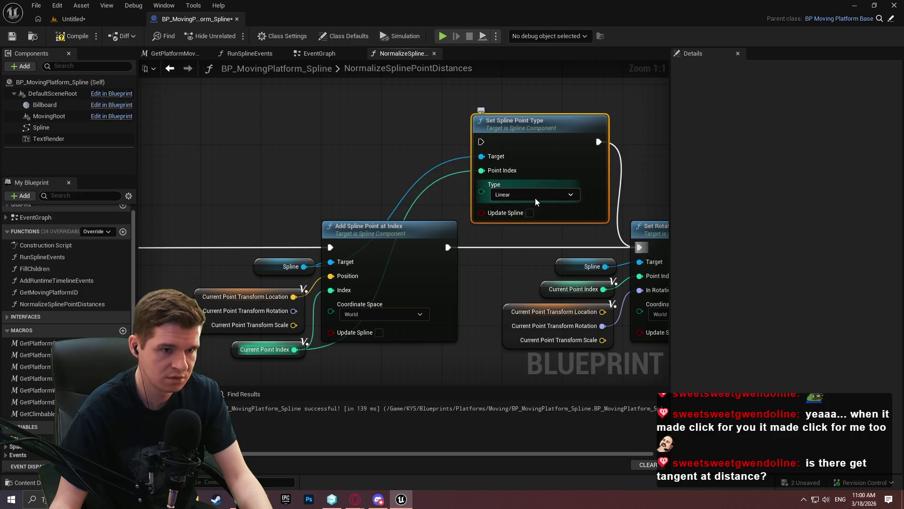
pyautogui.click(534, 194)
pyautogui.click(504, 217)
pyautogui.click(387, 106)
pyautogui.moveTo(481, 142)
pyautogui.mouseDown()
pyautogui.moveTo(437, 325)
pyautogui.moveTo(448, 246)
pyautogui.mouseUp()
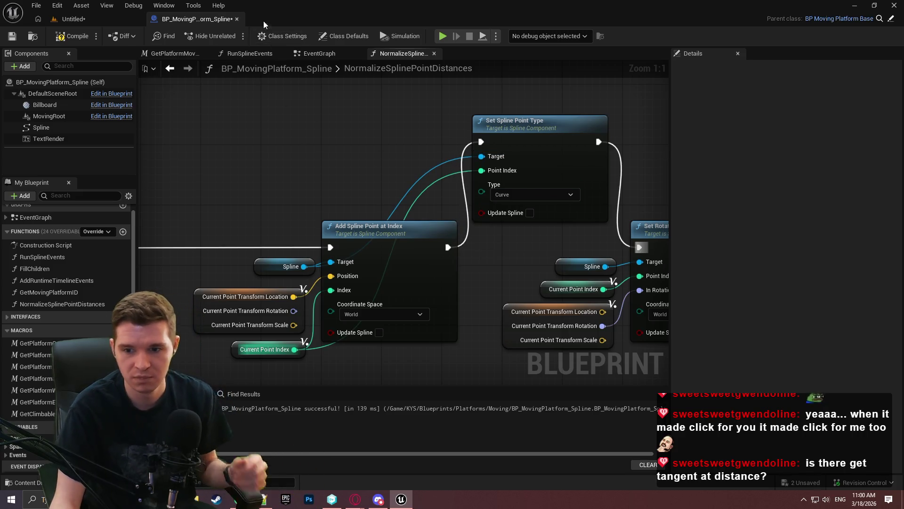
pyautogui.click(12, 37)
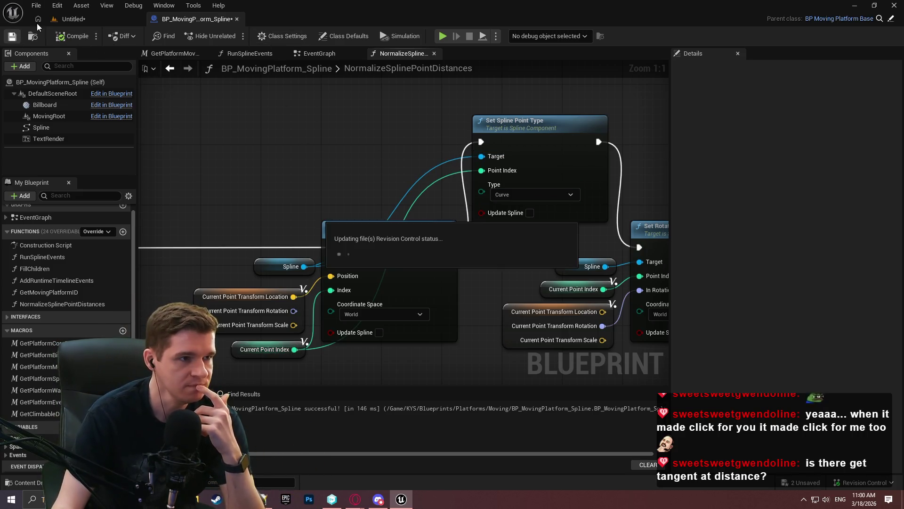
# Step: In the level, duplicate BP_MovingPlatform_Spline3 and move the copy downward
pyautogui.click(72, 19)
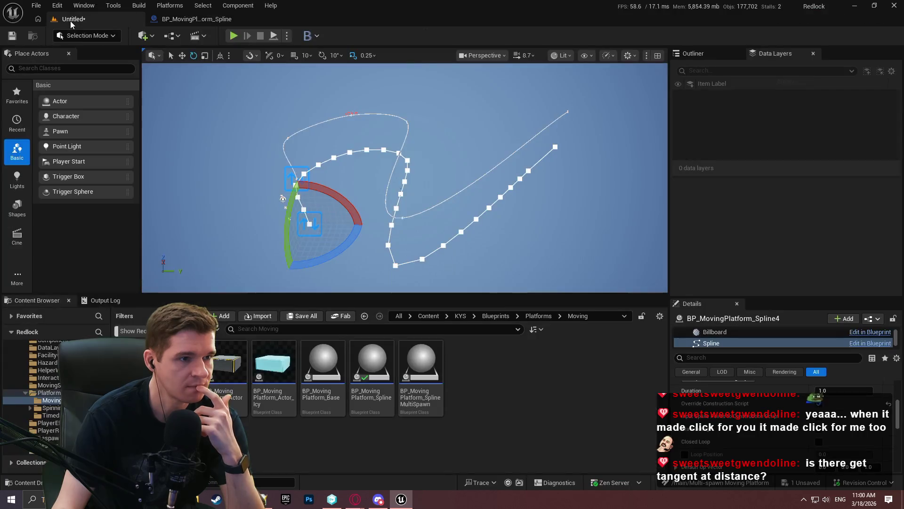
pyautogui.click(395, 265)
pyautogui.click(309, 223)
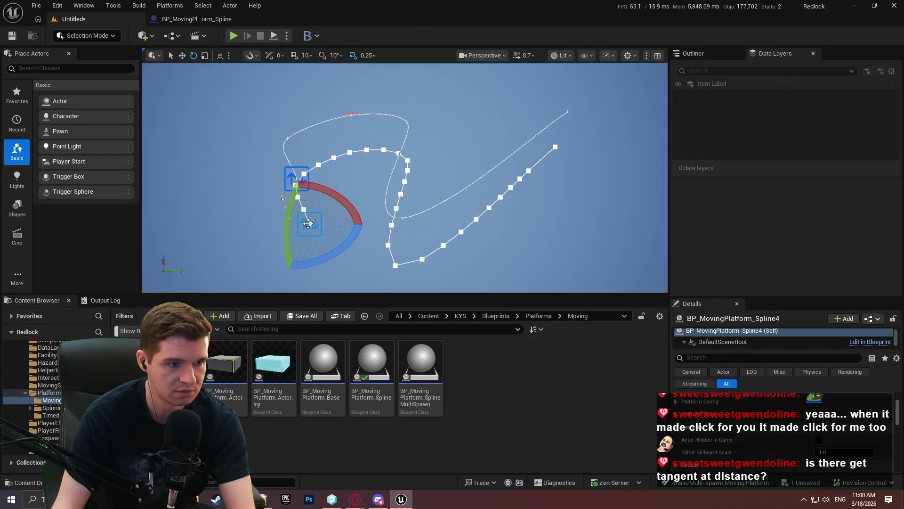
pyautogui.press('Escape')
pyautogui.click(296, 178)
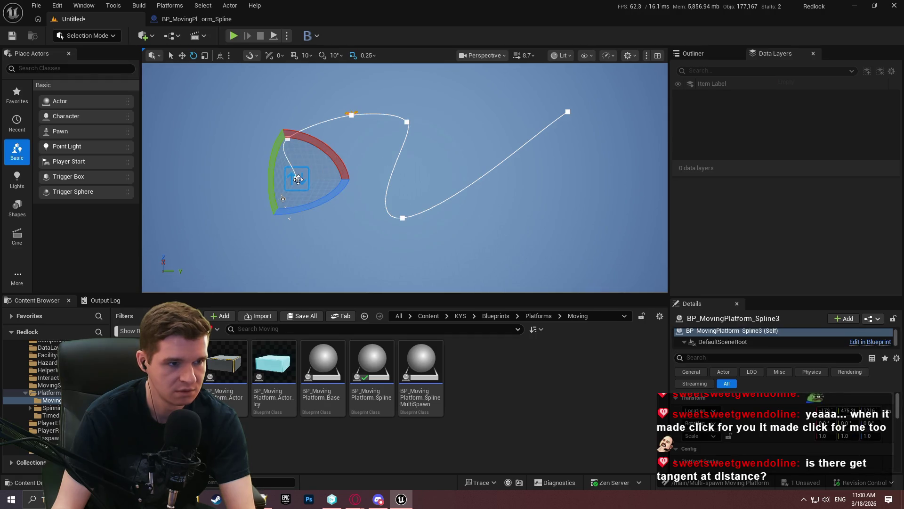
pyautogui.press('w')
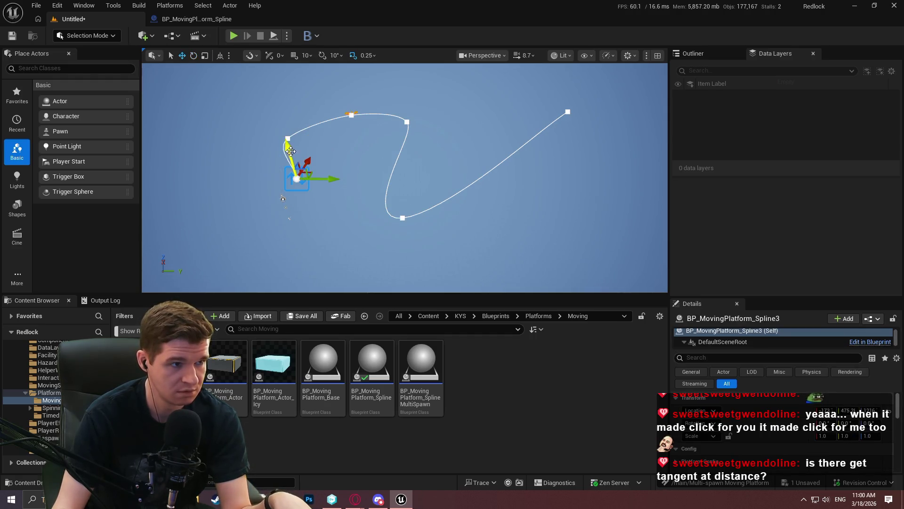
pyautogui.keyDown('alt'); pyautogui.moveTo(287, 142); pyautogui.dragTo(300, 197); pyautogui.keyUp('alt')
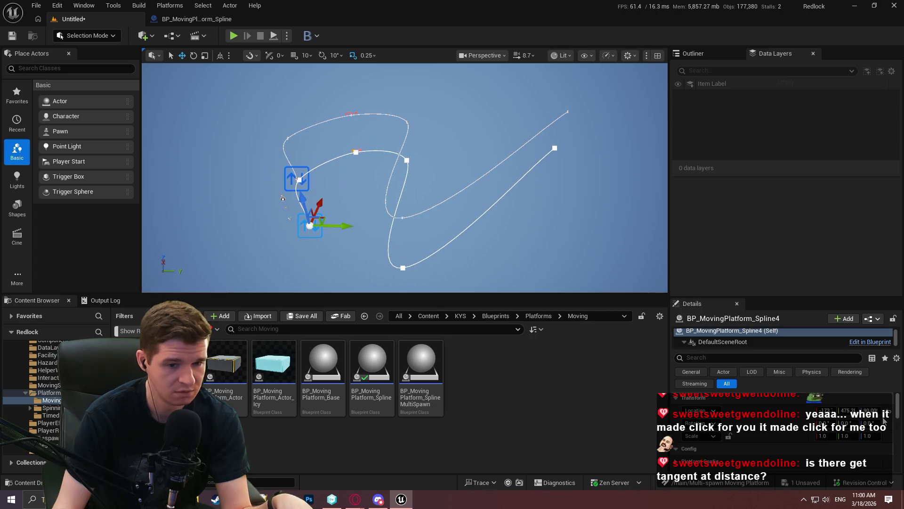
# Step: Normalize the copy's spline point distances, then rotate its end point
pyautogui.scroll(-5, 805, 421)
pyautogui.click(752, 463)
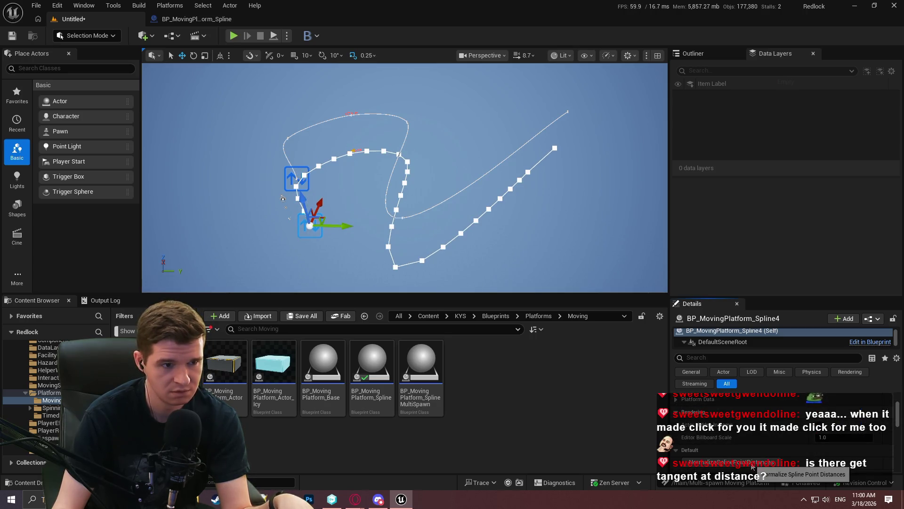
pyautogui.click(398, 268)
pyautogui.click(398, 269)
pyautogui.press('e')
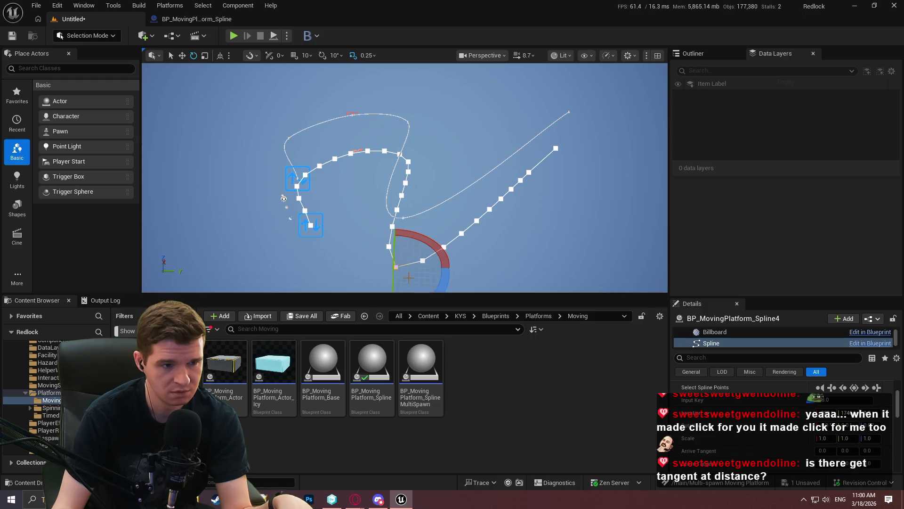
pyautogui.moveTo(448, 282)
pyautogui.mouseDown()
pyautogui.moveTo(456, 276)
pyautogui.moveTo(443, 288)
pyautogui.moveTo(563, 293)
pyautogui.mouseUp()
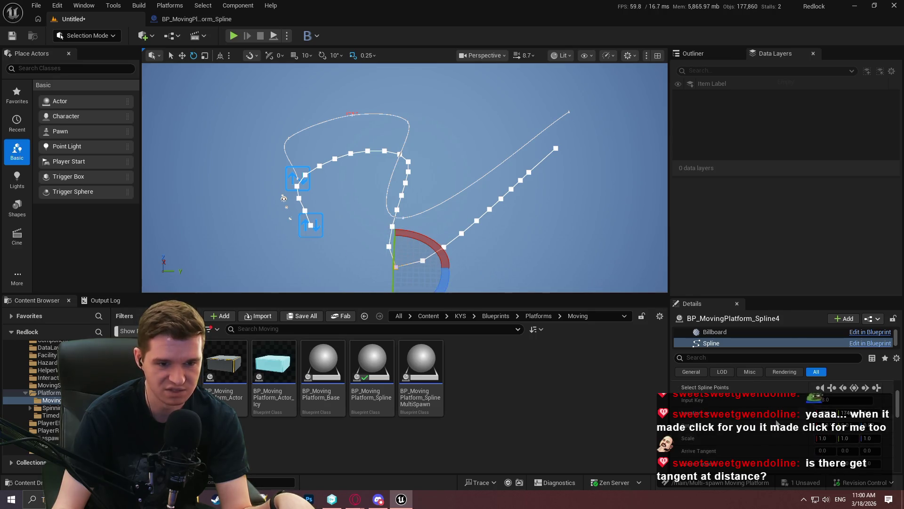
# Step: Set the selected spline point's type to Curve in Details, then return to the Blueprint graph
pyautogui.scroll(-2, 776, 423)
pyautogui.moveTo(778, 297); pyautogui.dragTo(777, 80)
pyautogui.scroll(2, 733, 276)
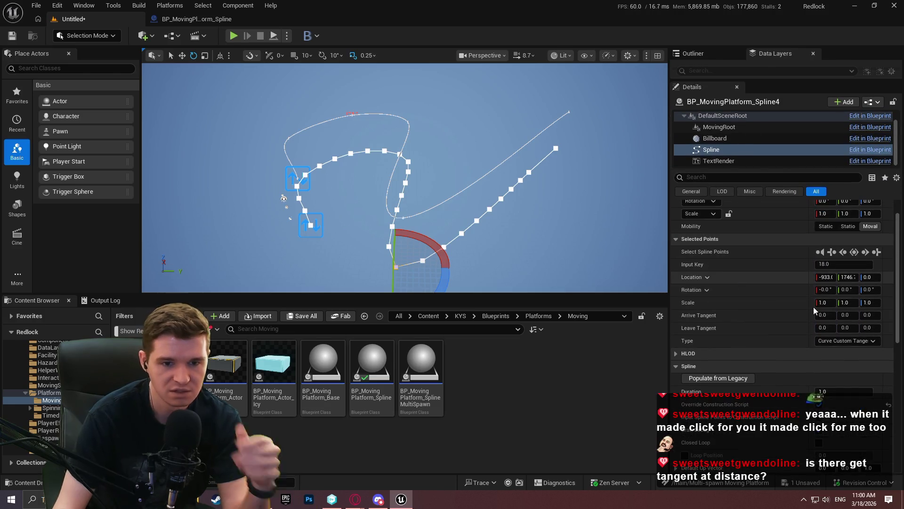
pyautogui.click(836, 343)
pyautogui.click(826, 360)
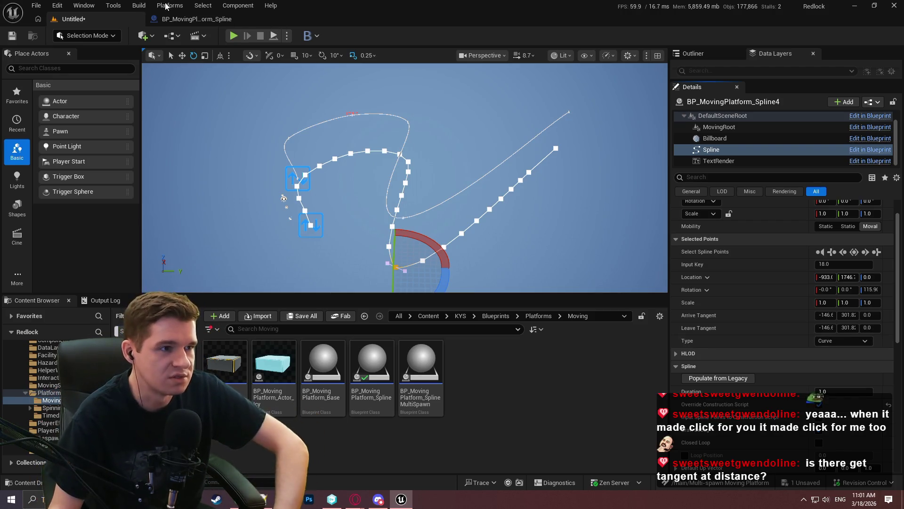
pyautogui.click(197, 18)
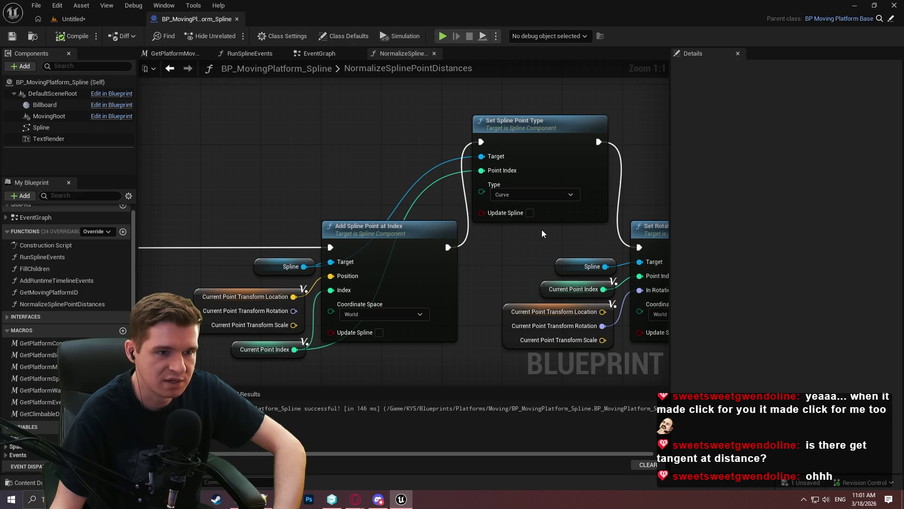
# Step: Tick Update Spline on Add Spline Point at Index and Set Spline Point Type, then recompile
pyautogui.moveTo(542, 234); pyautogui.dragTo(457, 191)
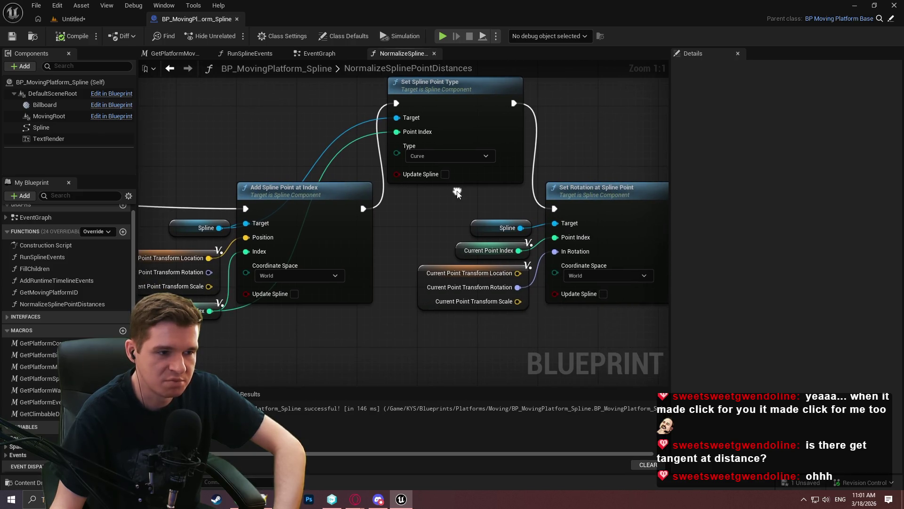
pyautogui.moveTo(455, 191)
pyautogui.mouseDown()
pyautogui.moveTo(393, 201)
pyautogui.moveTo(411, 213)
pyautogui.mouseUp()
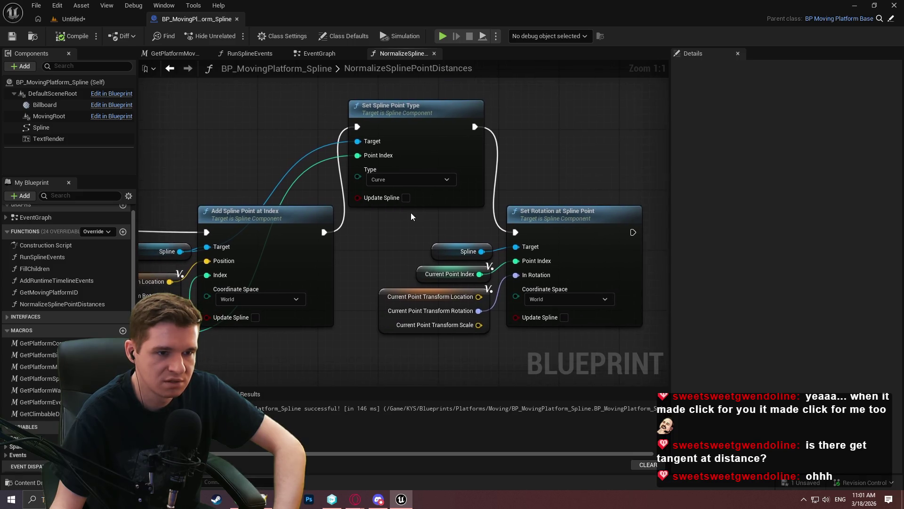
pyautogui.click(258, 318)
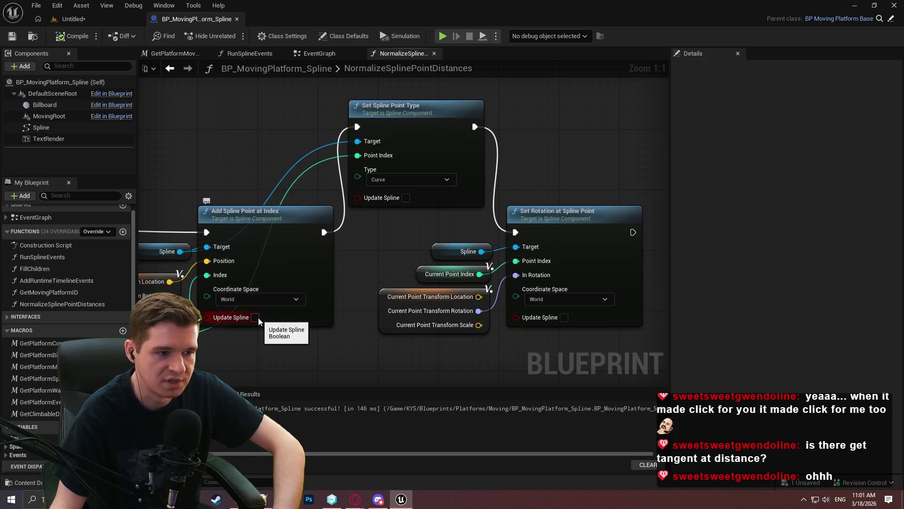
pyautogui.click(406, 198)
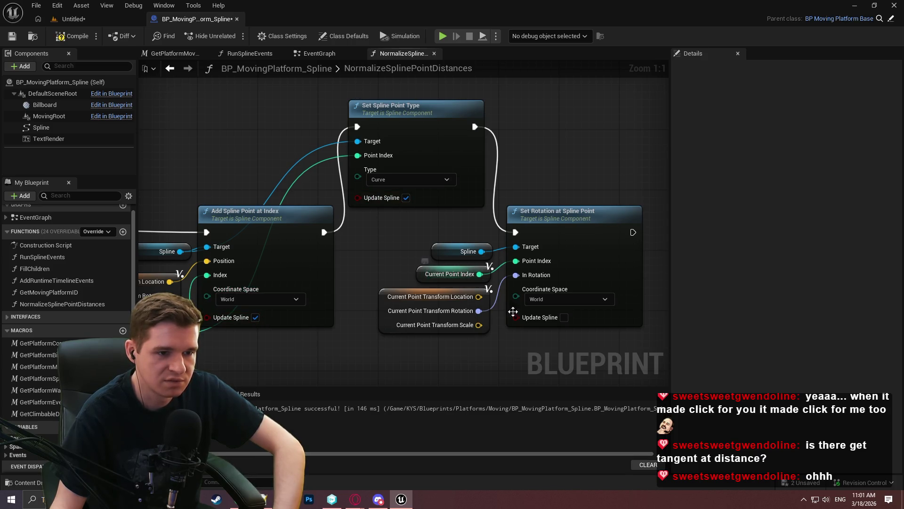
pyautogui.moveTo(451, 255); pyautogui.dragTo(522, 271)
pyautogui.click(73, 36)
# Step: Back in the level, move the copied platform spline down and normalize its point distances
pyautogui.click(78, 21)
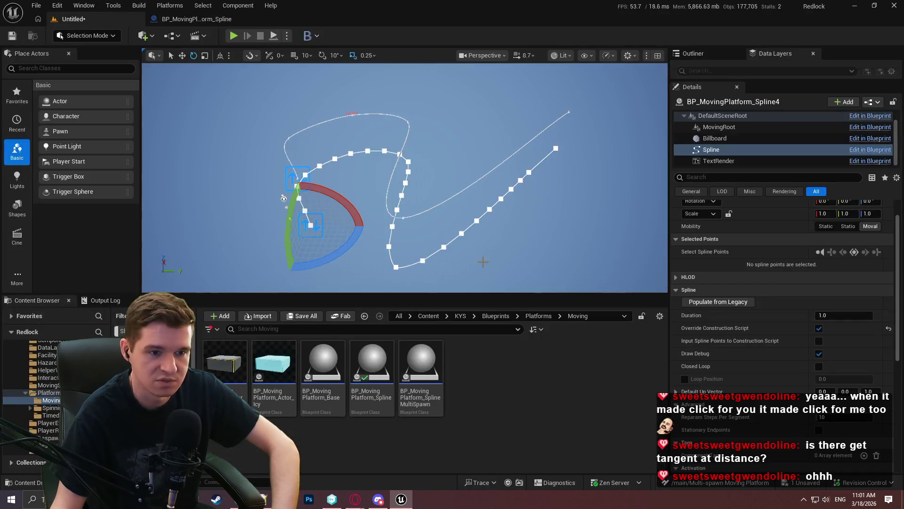
pyautogui.click(338, 234)
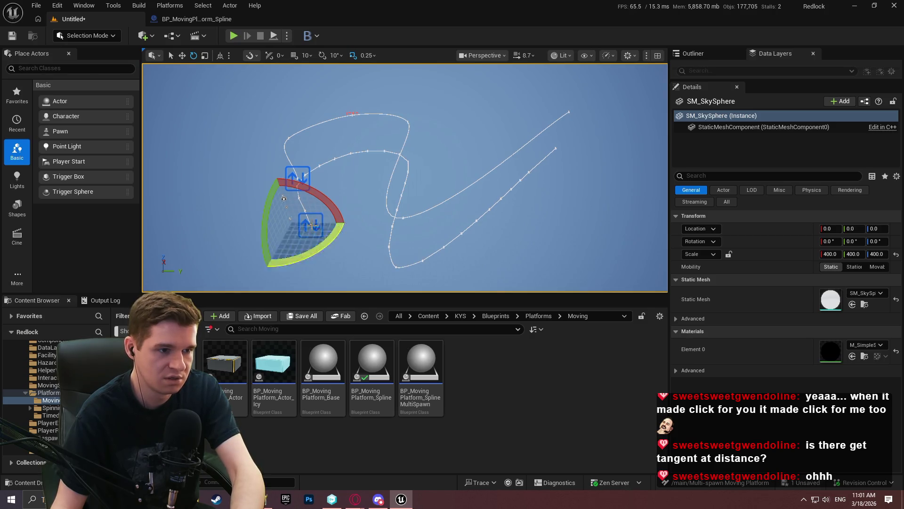
pyautogui.click(304, 207)
pyautogui.click(309, 210)
pyautogui.click(297, 178)
pyautogui.press('w')
pyautogui.moveTo(287, 155); pyautogui.dragTo(309, 219)
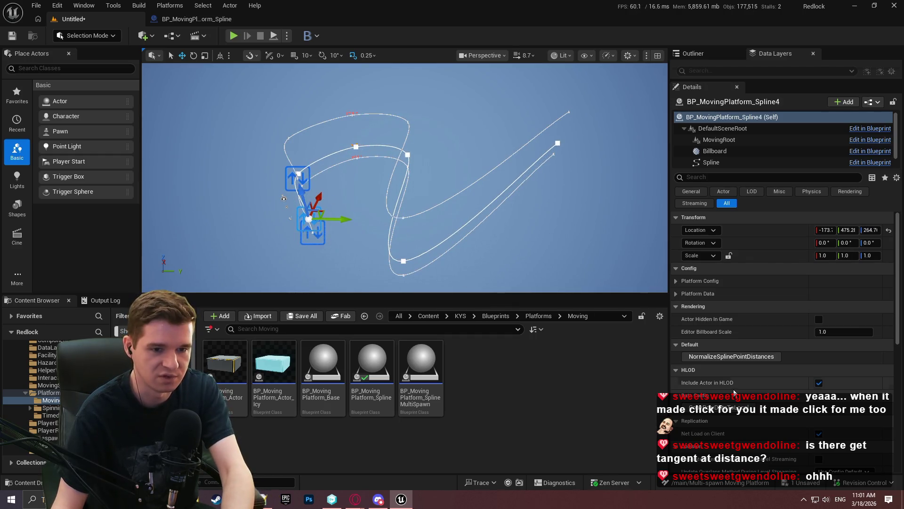
pyautogui.click(726, 356)
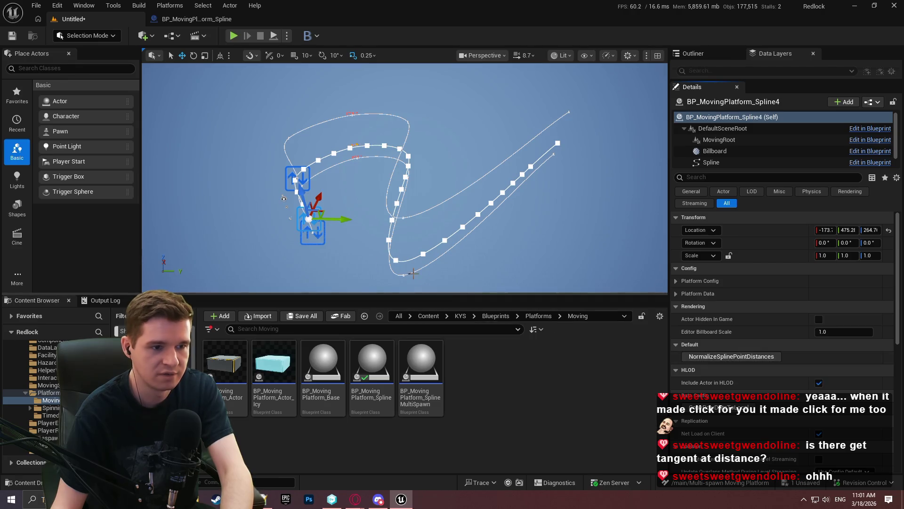
# Step: Move the platform spline lower and raise one of its points to reshape the curve
pyautogui.click(292, 219)
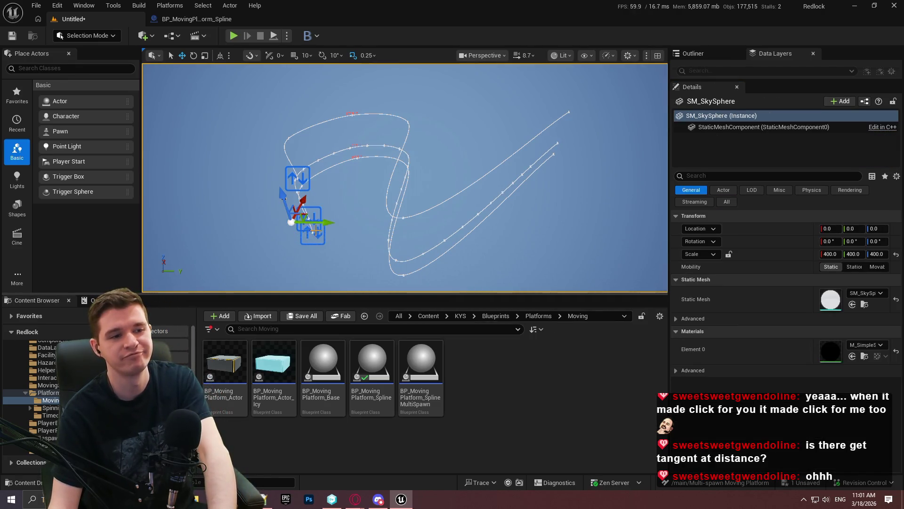
pyautogui.hotkey('ctrl', 'z')
pyautogui.hotkey('ctrl', 'z')
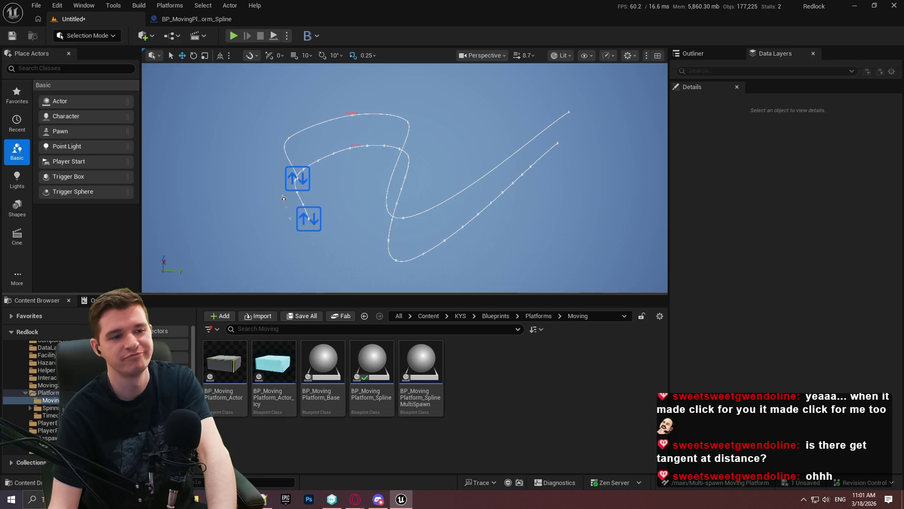
pyautogui.click(308, 218)
pyautogui.moveTo(309, 194)
pyautogui.mouseDown()
pyautogui.moveTo(311, 227)
pyautogui.moveTo(341, 201)
pyautogui.moveTo(424, 213)
pyautogui.mouseUp()
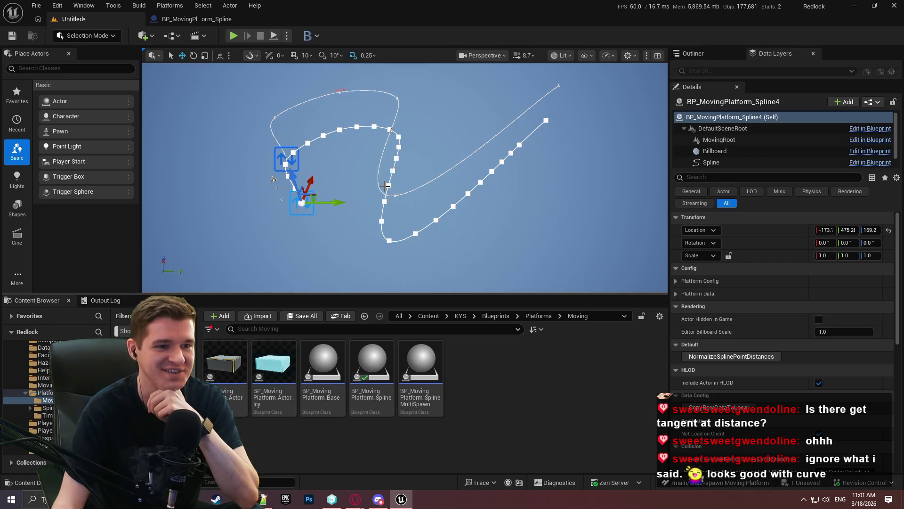
pyautogui.click(286, 163)
pyautogui.moveTo(276, 134); pyautogui.dragTo(268, 112)
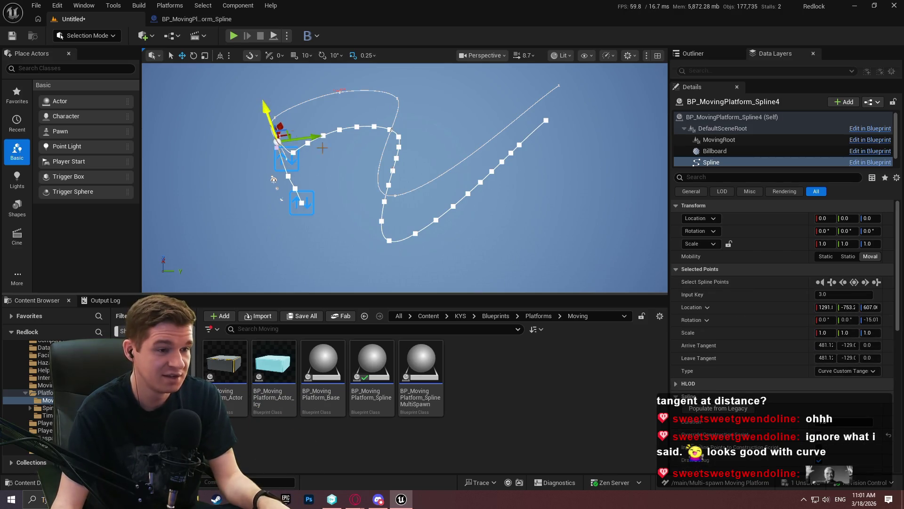
pyautogui.click(288, 162)
# Step: Lift the other platform spline higher and duplicate it upward as BP_MovingPlatform_Spline5
pyautogui.click(286, 159)
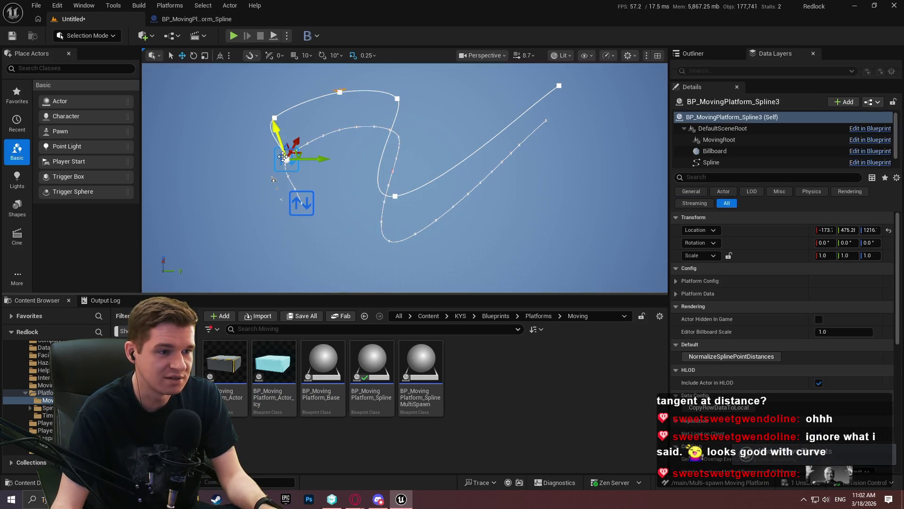
pyautogui.moveTo(276, 138); pyautogui.dragTo(279, 131)
pyautogui.press('F11')
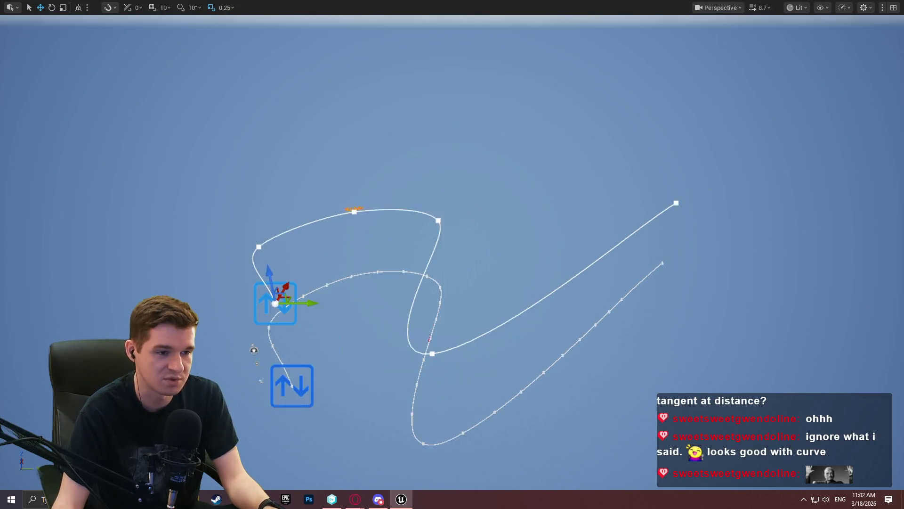
pyautogui.moveTo(349, 272); pyautogui.dragTo(341, 177)
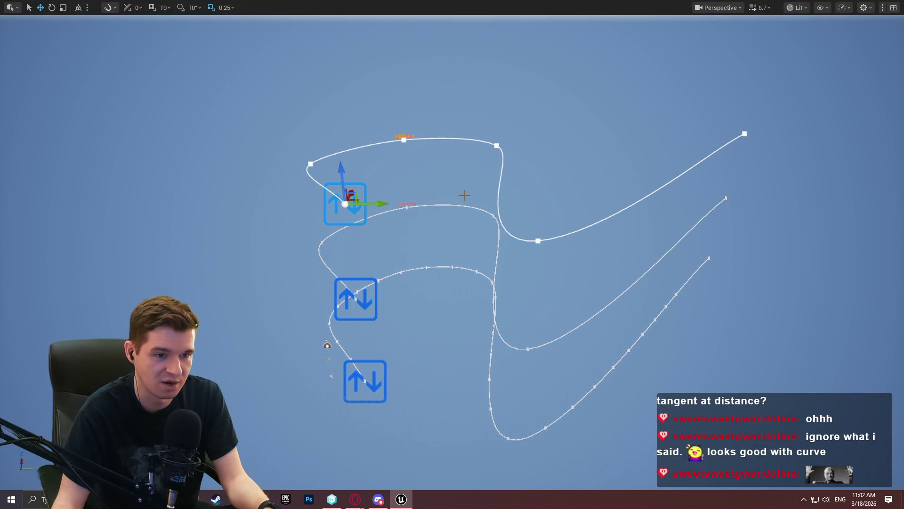
pyautogui.press('F11')
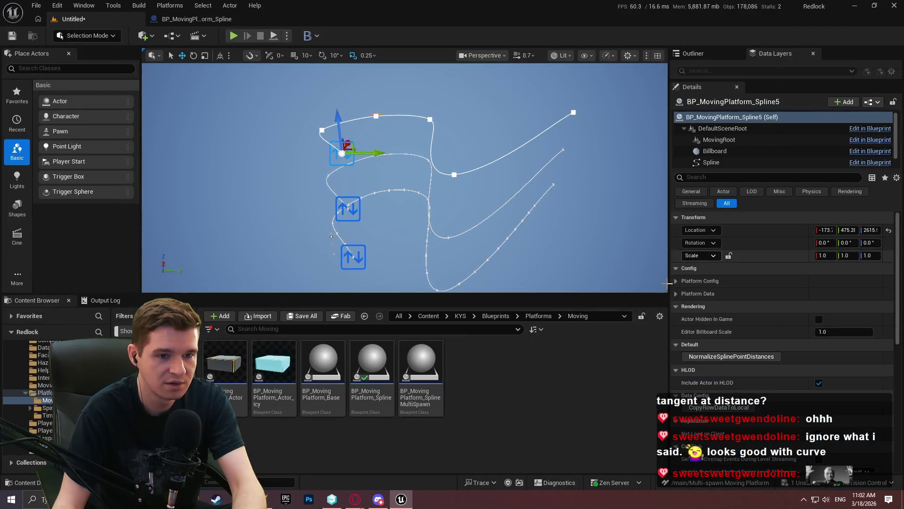
# Step: Normalize BP_MovingPlatform_Spline5's point distances and fly the camera around its curved loop
pyautogui.click(730, 358)
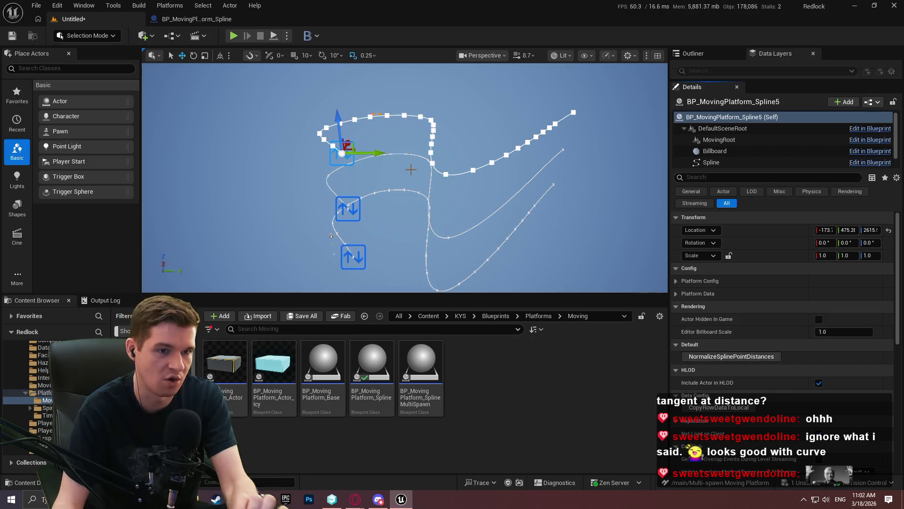
pyautogui.click(512, 178)
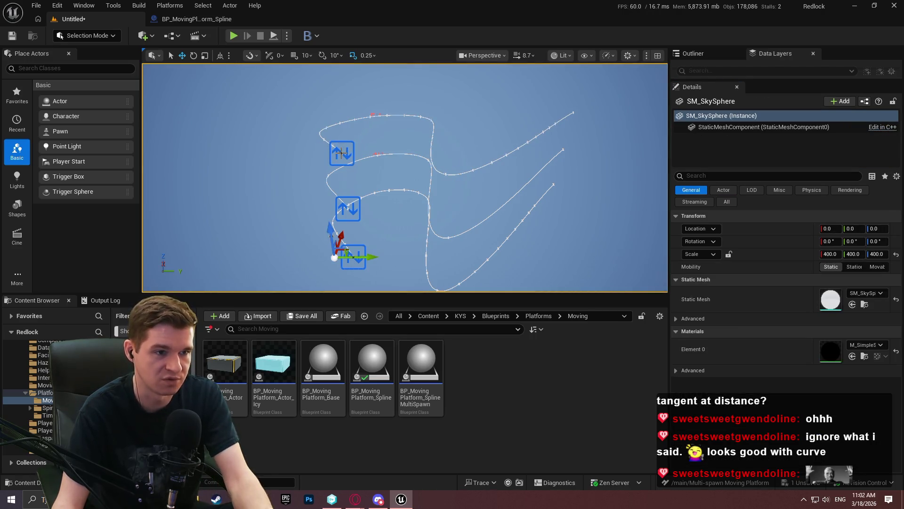
pyautogui.click(341, 152)
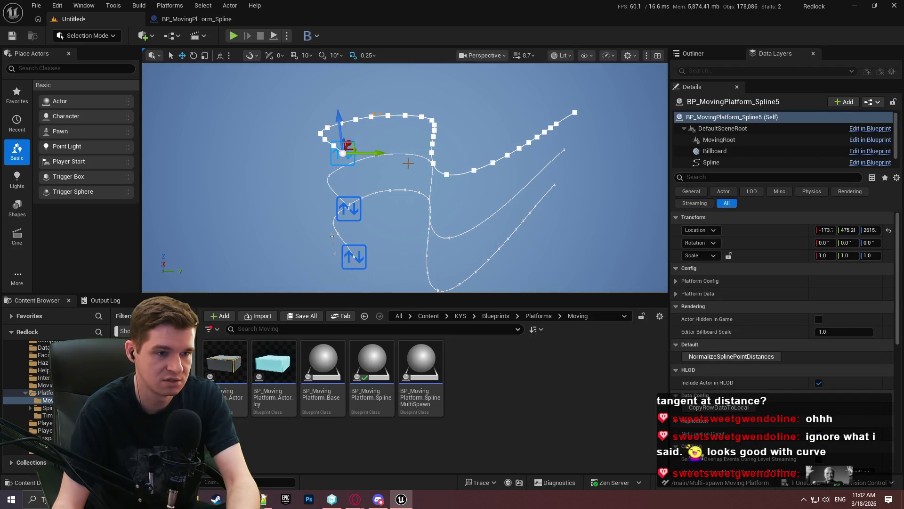
pyautogui.moveTo(412, 158)
pyautogui.mouseDown()
pyautogui.moveTo(412, 116)
pyautogui.moveTo(409, 161)
pyautogui.mouseUp()
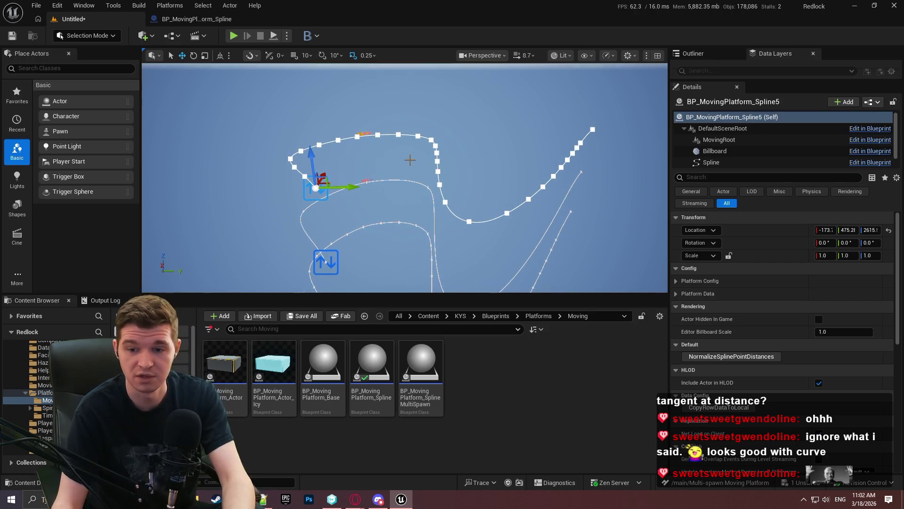
pyautogui.moveTo(402, 164); pyautogui.dragTo(403, 164)
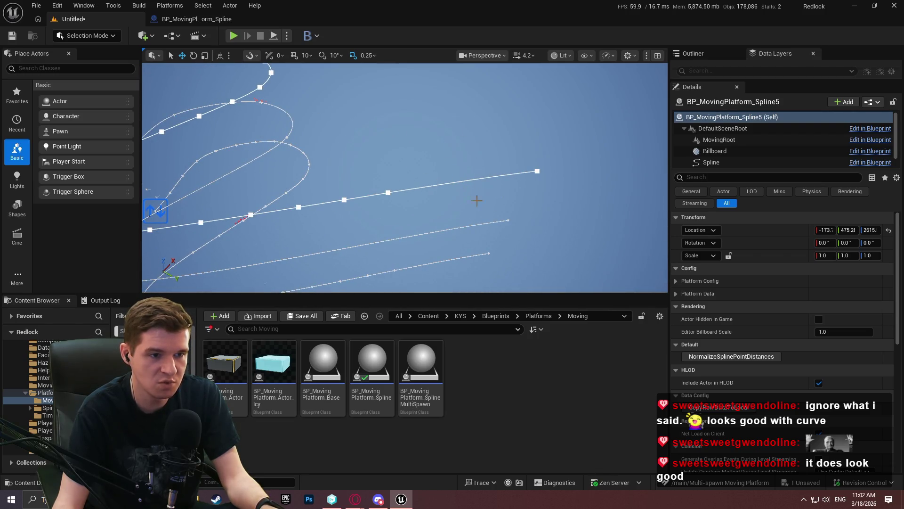
pyautogui.moveTo(403, 164); pyautogui.dragTo(402, 164)
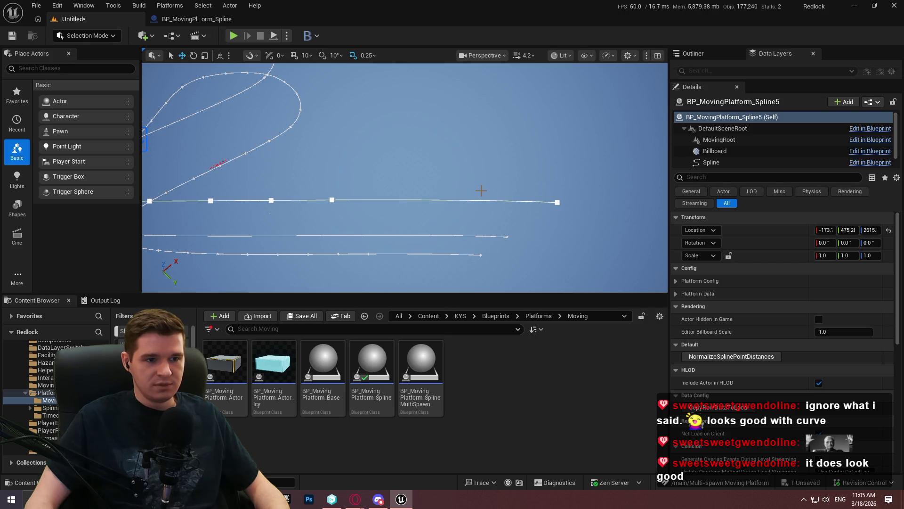
# Step: Reposition the view over the splines and undo an accidental spline point move
pyautogui.moveTo(481, 190); pyautogui.dragTo(467, 202)
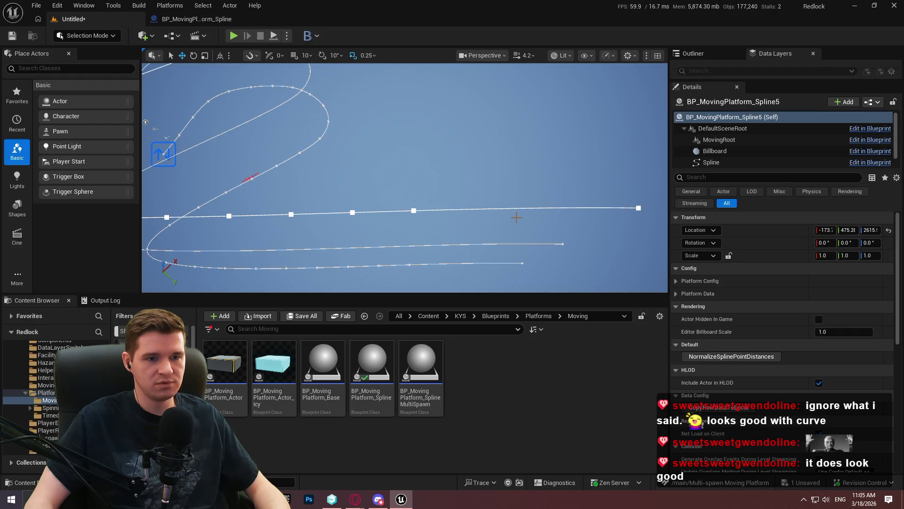
pyautogui.moveTo(516, 217)
pyautogui.mouseDown()
pyautogui.moveTo(471, 212)
pyautogui.moveTo(419, 179)
pyautogui.moveTo(423, 156)
pyautogui.moveTo(475, 80)
pyautogui.moveTo(264, 225)
pyautogui.moveTo(301, 179)
pyautogui.moveTo(367, 200)
pyautogui.mouseUp()
pyautogui.click(425, 155)
pyautogui.hotkey('ctrl', 'z')
pyautogui.click(301, 179)
# Step: Place a new BP_MovingPlatform_Spline and stretch its end point along X into a straight 10 m line
pyautogui.moveTo(372, 367); pyautogui.dragTo(421, 212)
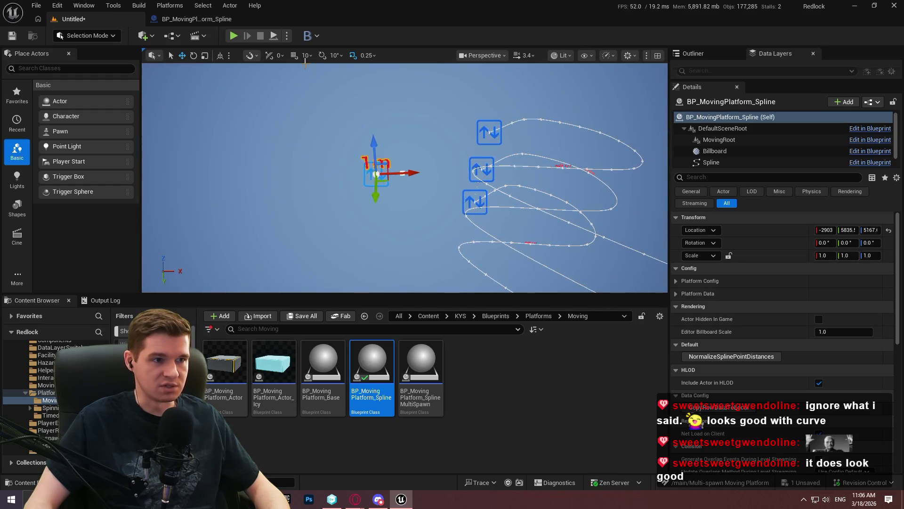
pyautogui.click(403, 173)
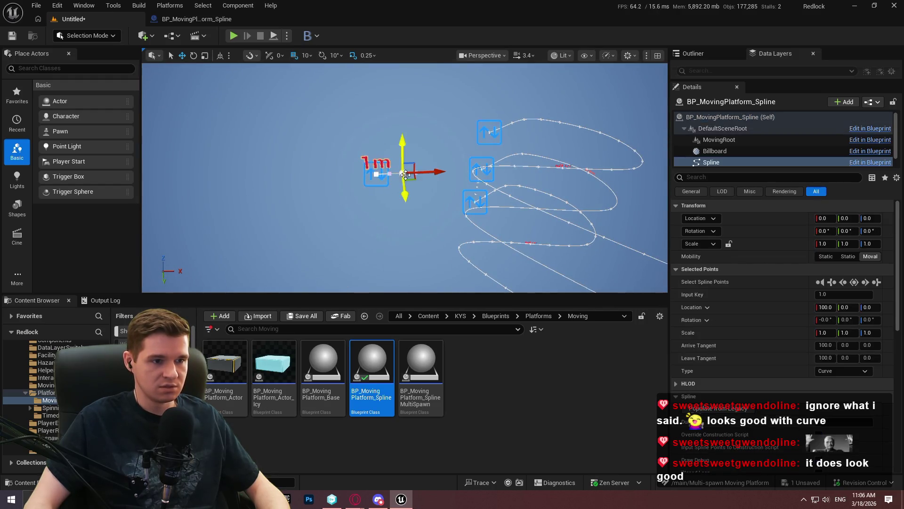
pyautogui.moveTo(423, 173)
pyautogui.mouseDown()
pyautogui.moveTo(621, 167)
pyautogui.moveTo(610, 172)
pyautogui.mouseUp()
pyautogui.click(430, 75)
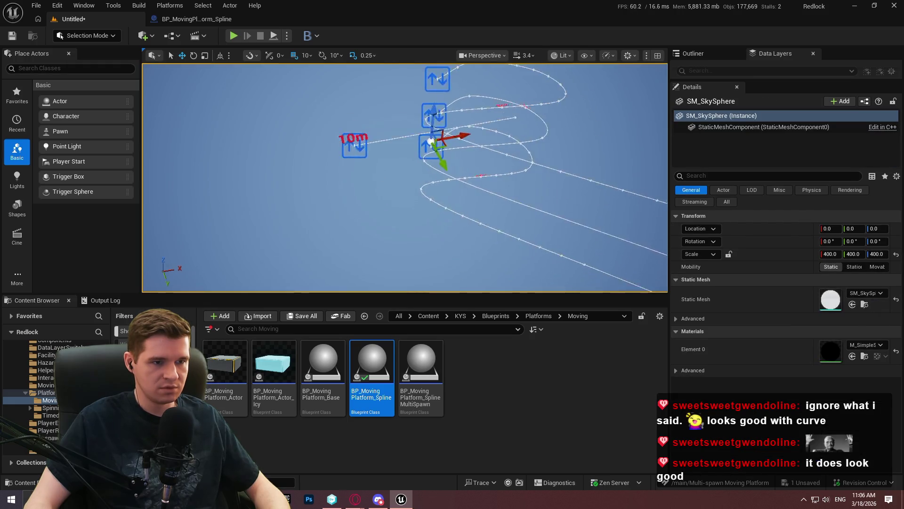
pyautogui.moveTo(404, 170)
pyautogui.mouseDown()
pyautogui.moveTo(400, 155)
pyautogui.moveTo(403, 170)
pyautogui.mouseUp()
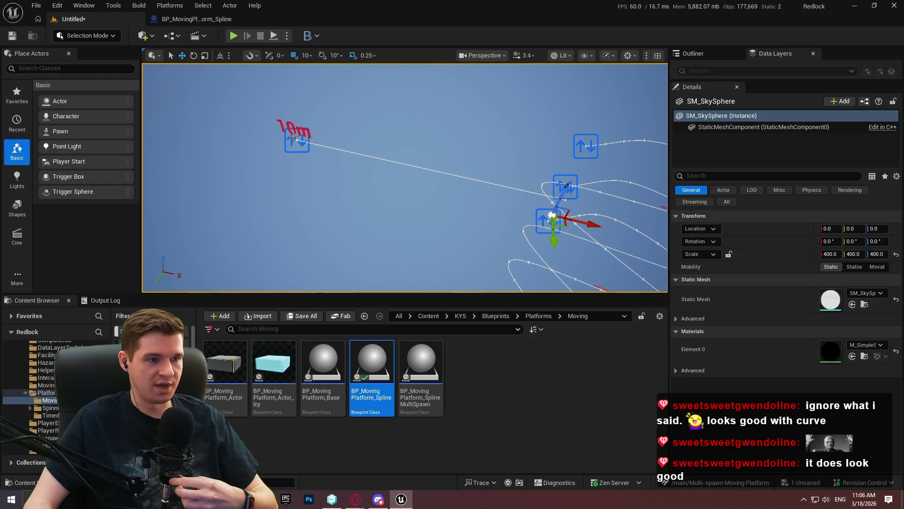
pyautogui.click(297, 140)
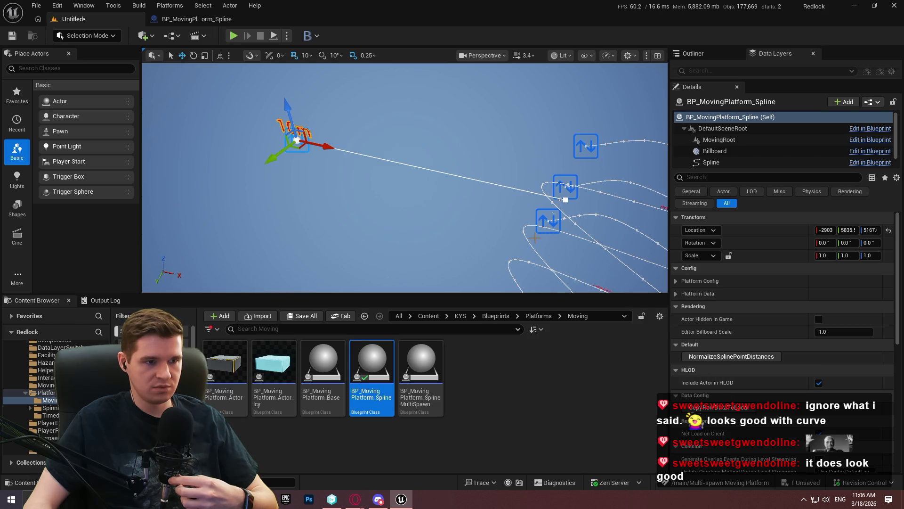
pyautogui.click(213, 21)
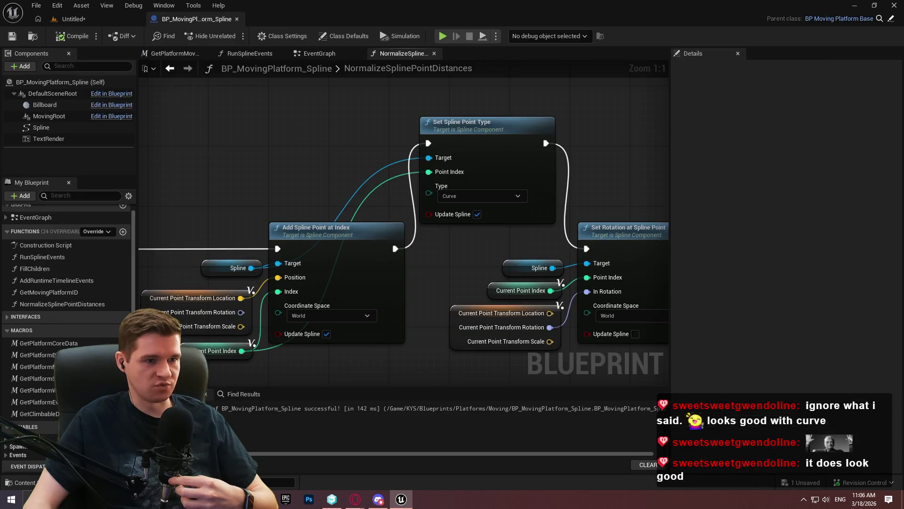
# Step: Back in the level, run NormalizeSplinePointDistances on the straight 10 m spline
pyautogui.scroll(-10, 494, 173)
pyautogui.scroll(6, 273, 232)
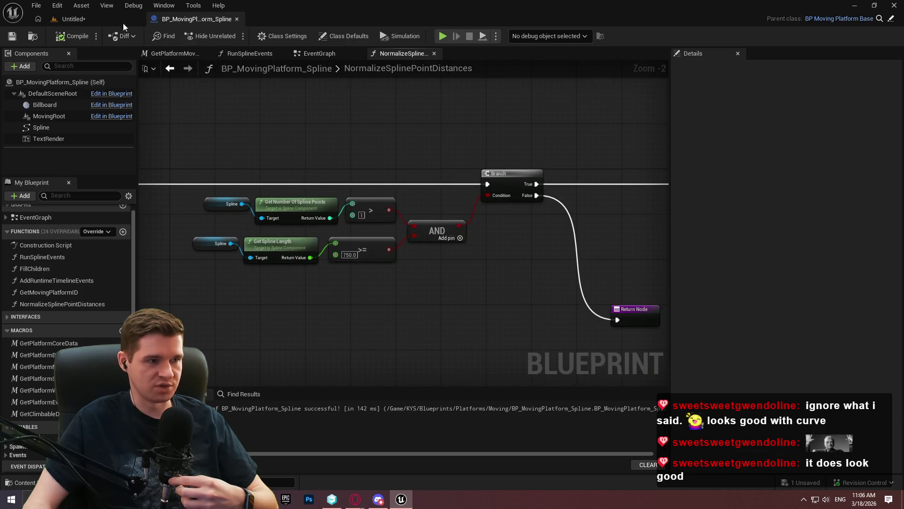
pyautogui.click(96, 21)
pyautogui.click(736, 358)
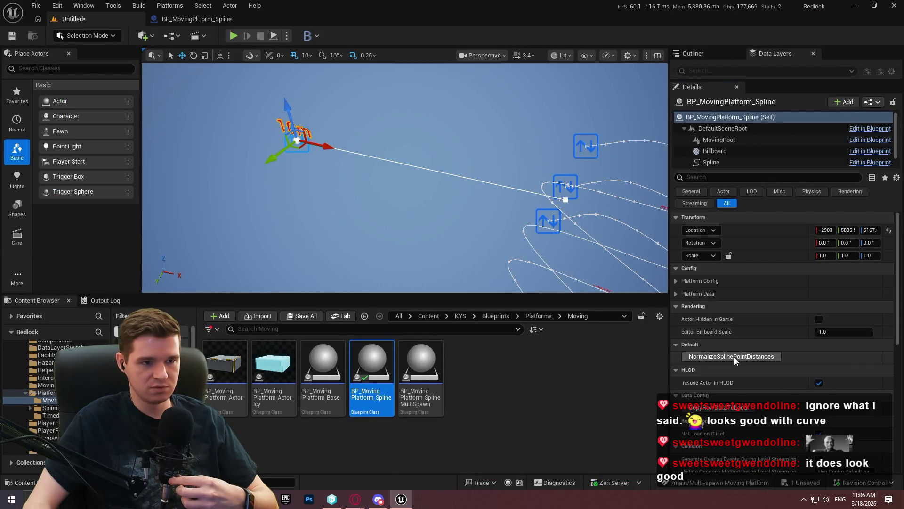